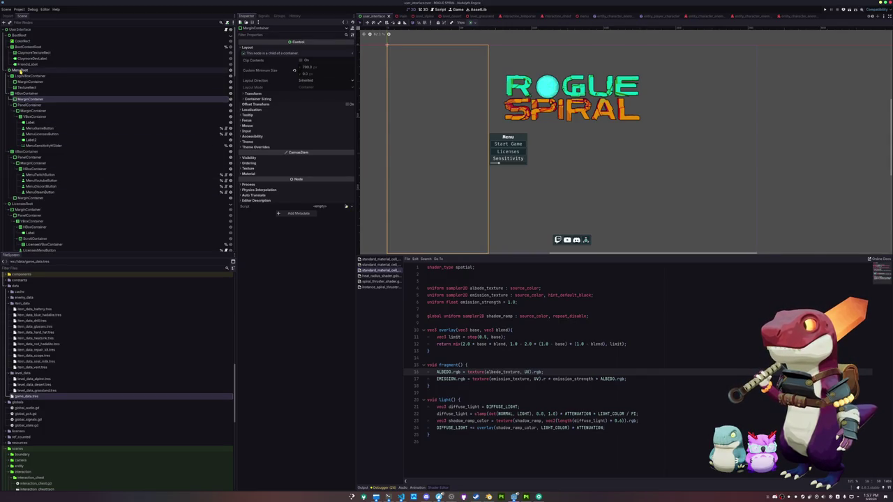
# Add a Control node under UserInterface, drag it above MenuRoot and rename it HelpRoot
pyautogui.click(23, 71)
pyautogui.click(26, 30)
pyautogui.rightClick(26, 30)
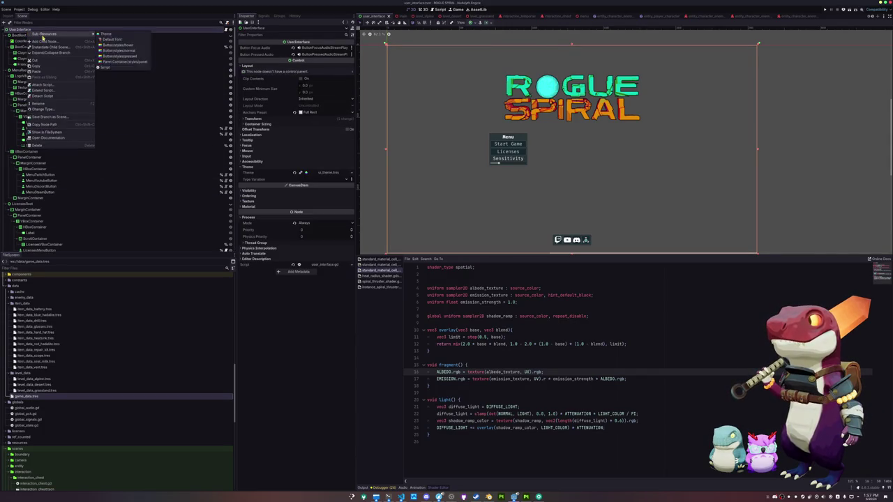
pyautogui.click(44, 41)
pyautogui.write('control')
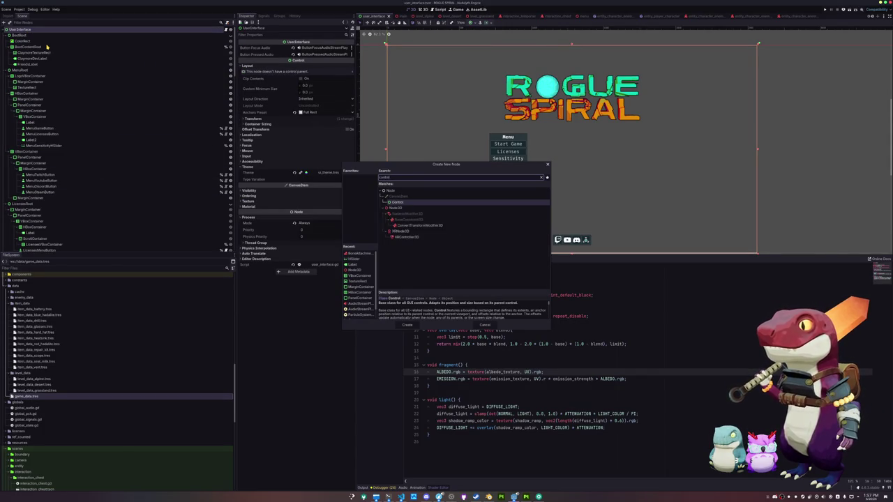
pyautogui.press('Return')
pyautogui.moveTo(19, 248)
pyautogui.mouseDown()
pyautogui.moveTo(31, 116)
pyautogui.moveTo(17, 62)
pyautogui.moveTo(14, 68)
pyautogui.mouseUp()
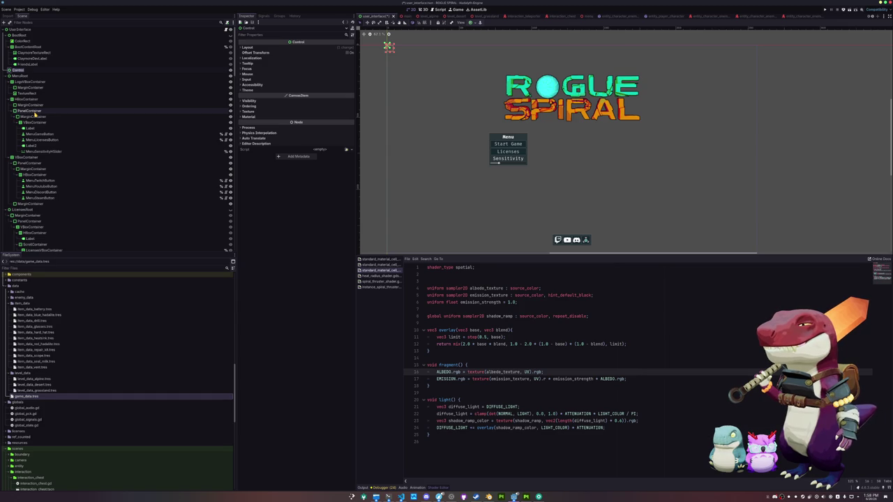
pyautogui.write('HudRoot')
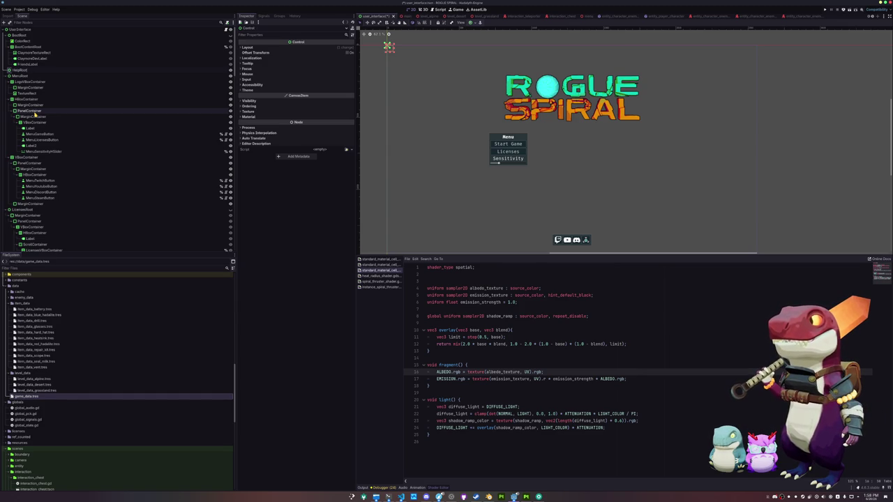
# Hide MenuRoot in the scene so the main menu no longer shows
pyautogui.click(21, 35)
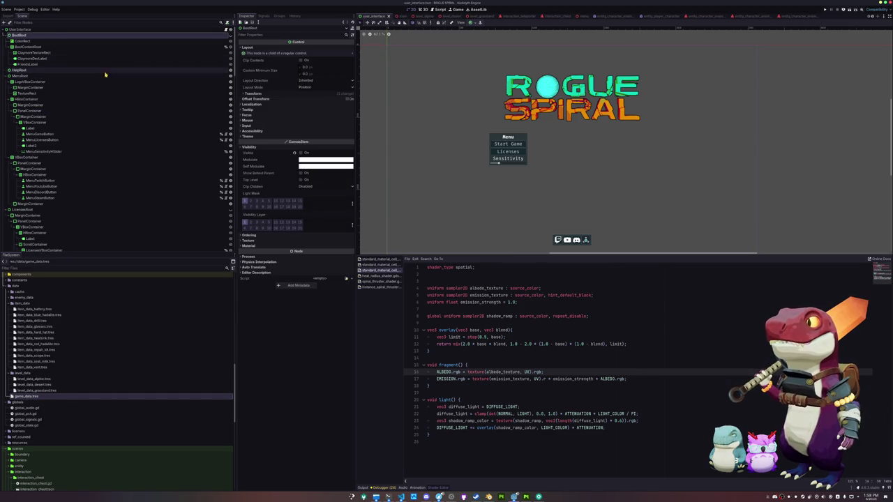
pyautogui.click(70, 75)
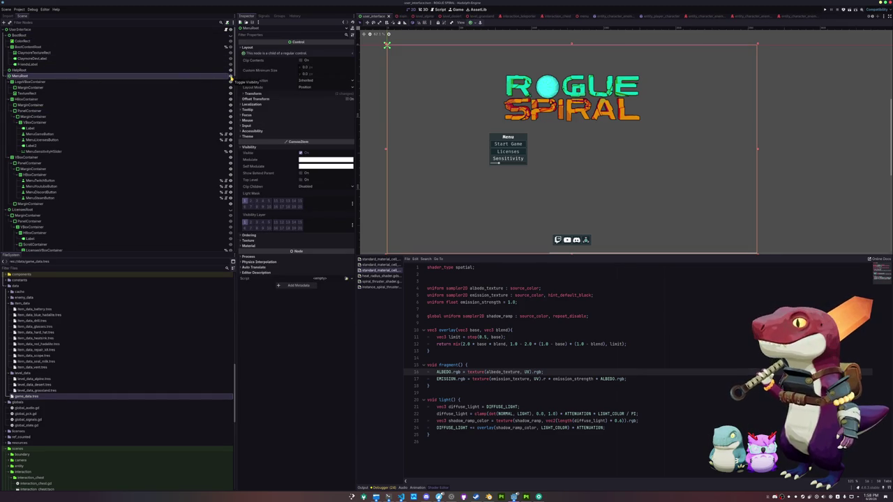
pyautogui.click(230, 77)
# Add a PanelContainer as a child of HelpRoot
pyautogui.click(64, 99)
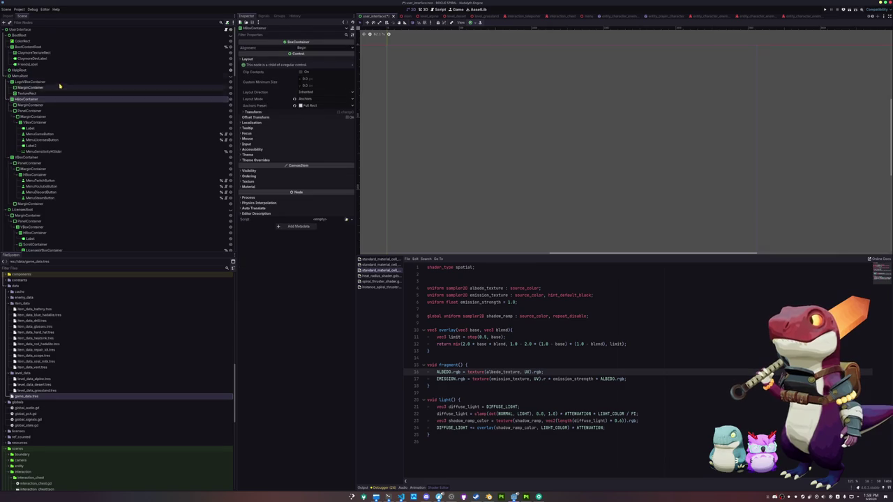
pyautogui.rightClick(54, 70)
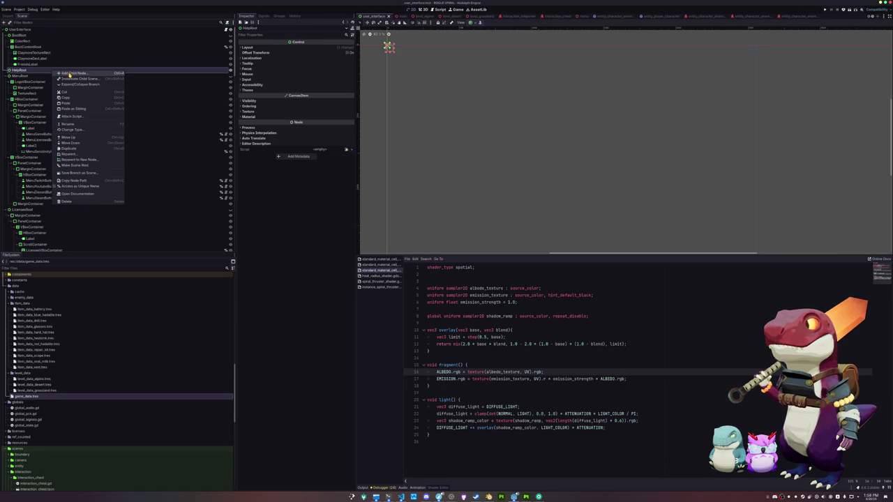
pyautogui.click(70, 76)
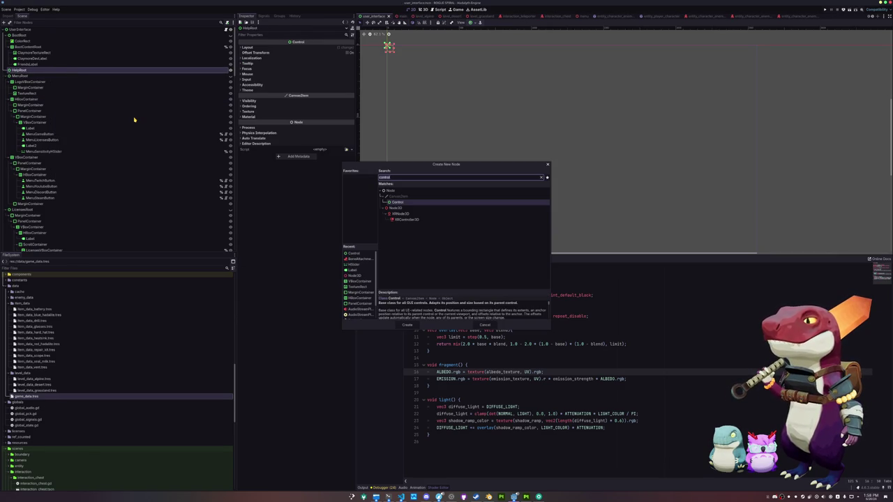
pyautogui.write('panelc')
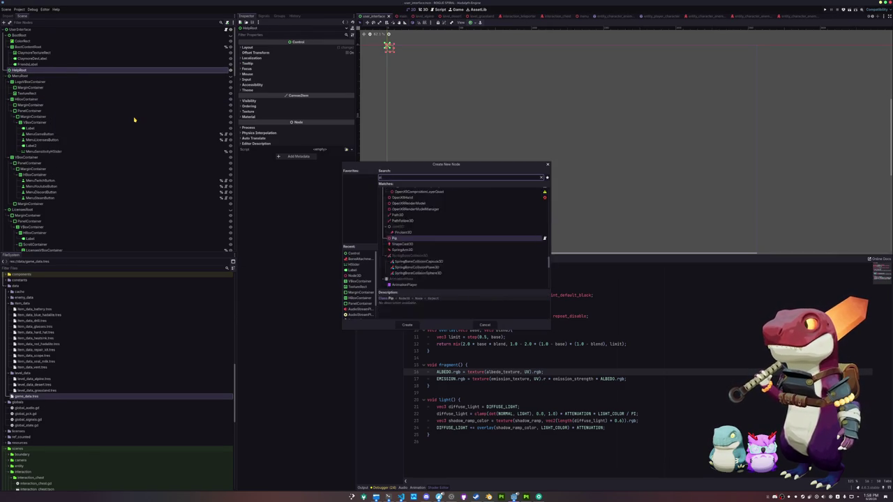
pyautogui.press('Return')
# Nest a MarginContainer, an HBoxContainer and a VBoxContainer inside the PanelContainer
pyautogui.hotkey('ctrl', 'a')
pyautogui.write('margin')
pyautogui.press('Return')
pyautogui.hotkey('ctrl', 'a')
pyautogui.write('hbox')
pyautogui.press('Return')
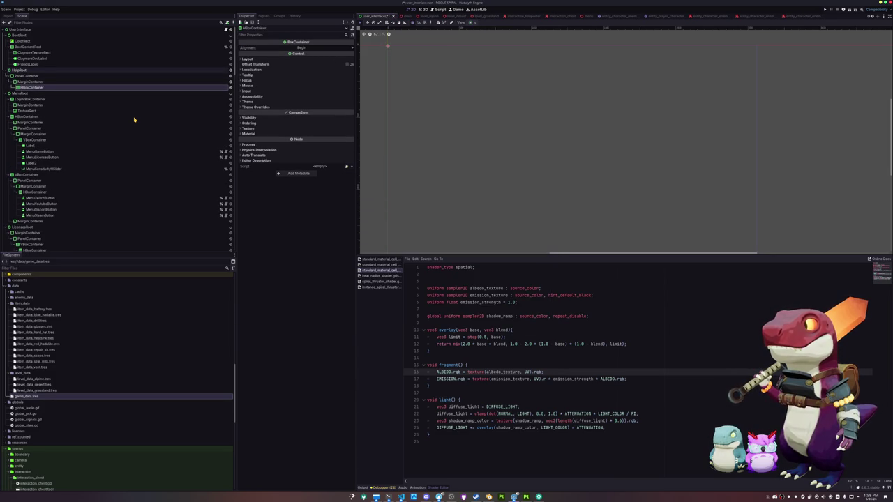
pyautogui.hotkey('ctrl', 'a')
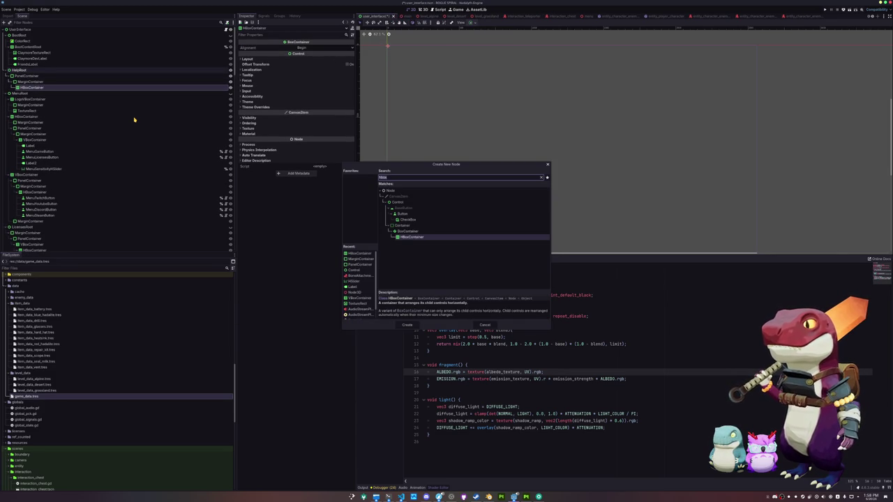
pyautogui.press('Escape')
pyautogui.hotkey('ctrl', 'a')
pyautogui.write('vb')
pyautogui.press('Return')
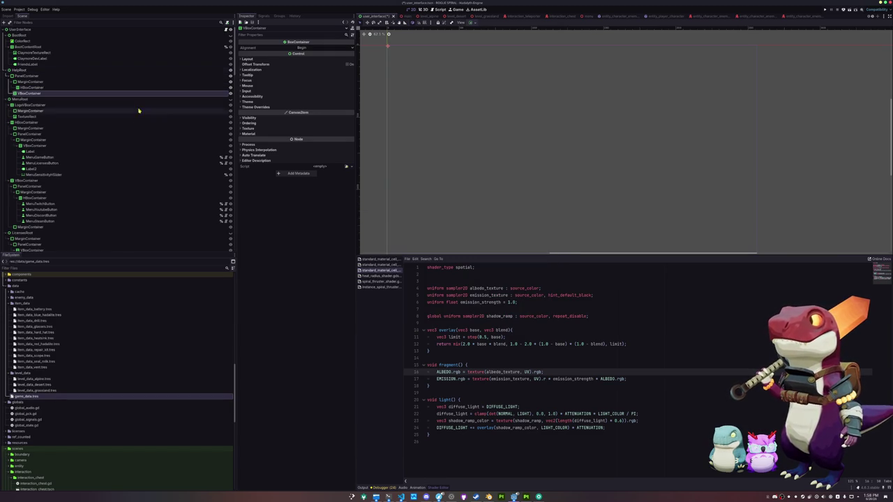
# Place the VBoxContainer under MarginContainer and move the Return to Menu button into the help layout
pyautogui.moveTo(30, 94); pyautogui.dragTo(35, 88)
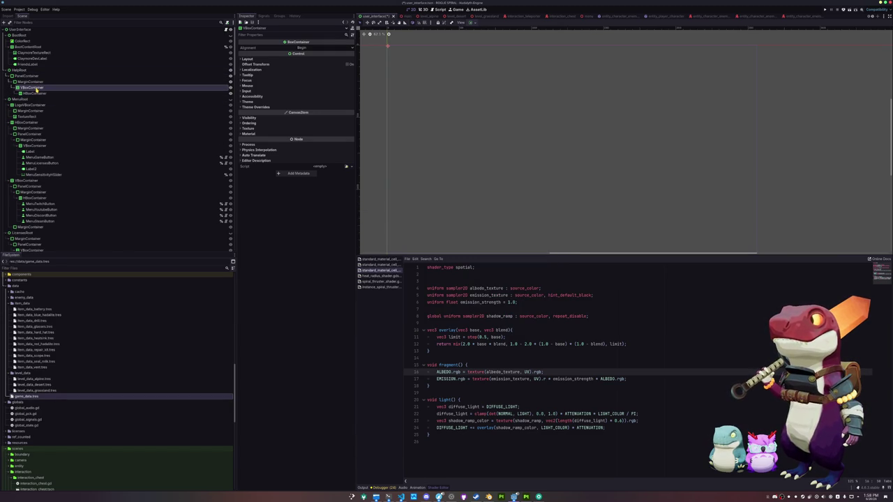
pyautogui.scroll(-2, 38, 209)
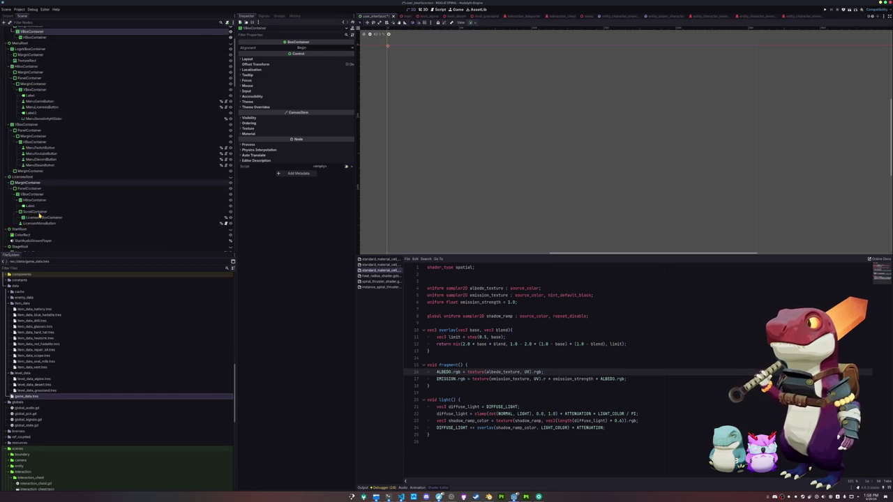
pyautogui.click(39, 223)
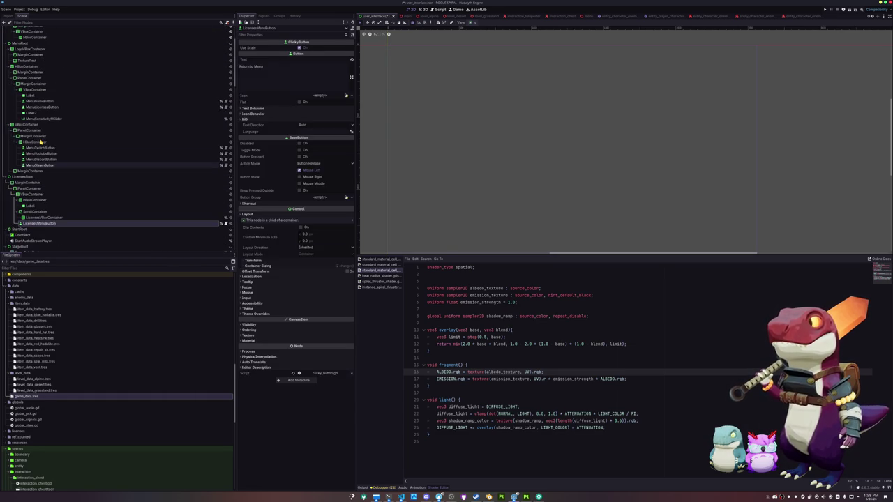
pyautogui.scroll(2, 38, 108)
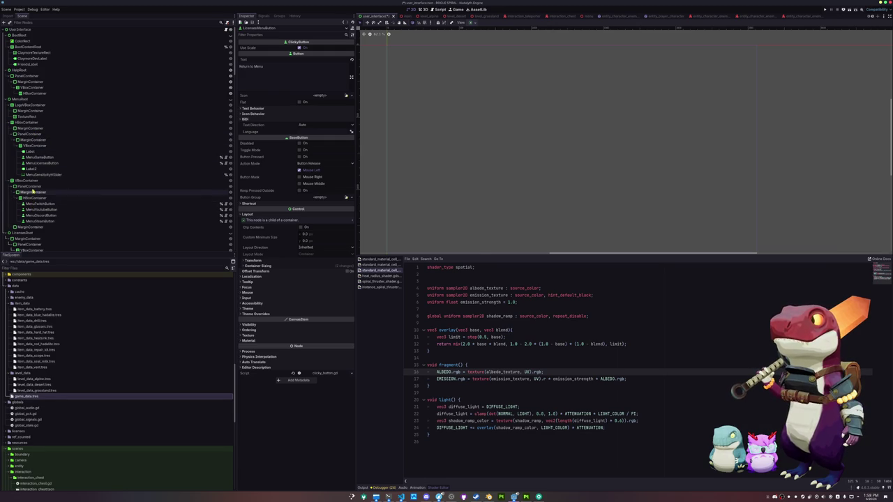
pyautogui.moveTo(26, 98)
pyautogui.mouseDown()
pyautogui.moveTo(28, 84)
pyautogui.moveTo(30, 91)
pyautogui.mouseUp()
# Rename the moved button to HelpMenuButton
pyautogui.click(31, 93)
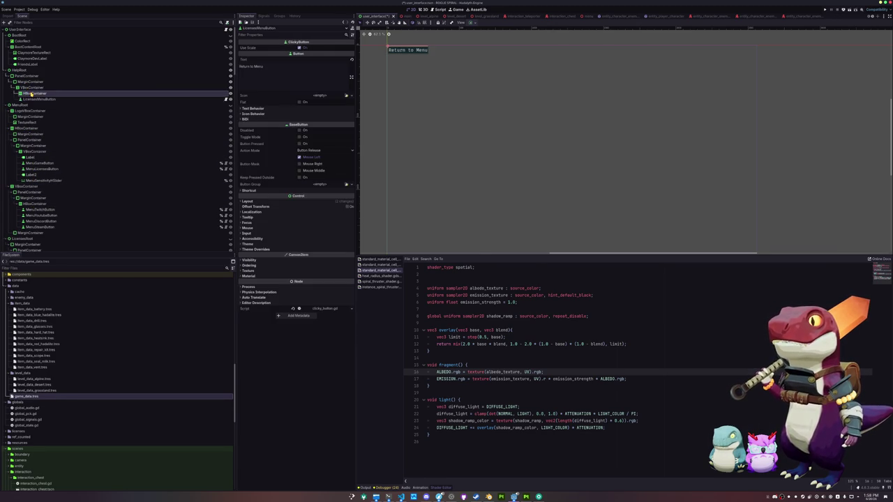
pyautogui.click(70, 99)
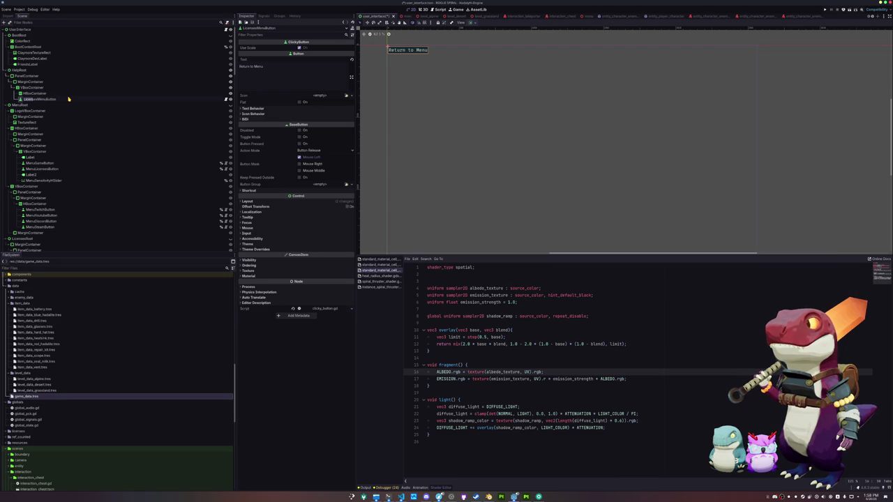
pyautogui.write('HelpMenuButton')
pyautogui.press('Return')
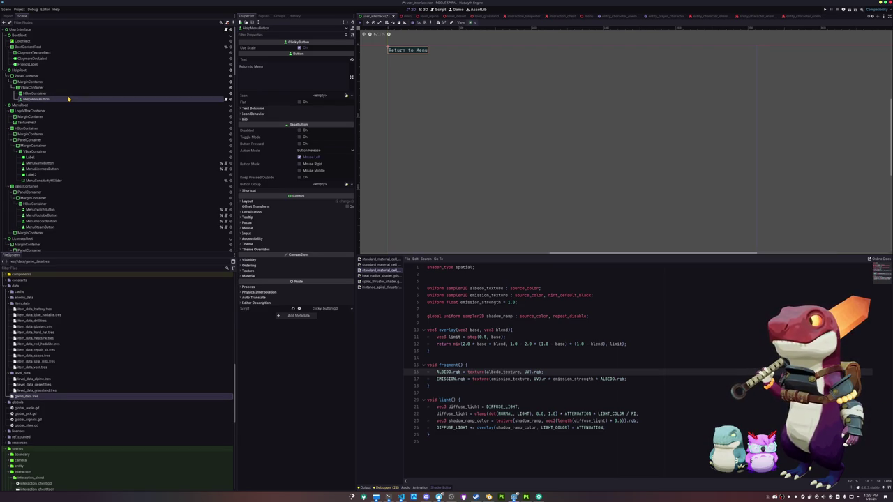
# Make HelpMenuButton accessible as a unique name and add a PanelContainer to the help HBoxContainer
pyautogui.rightClick(69, 100)
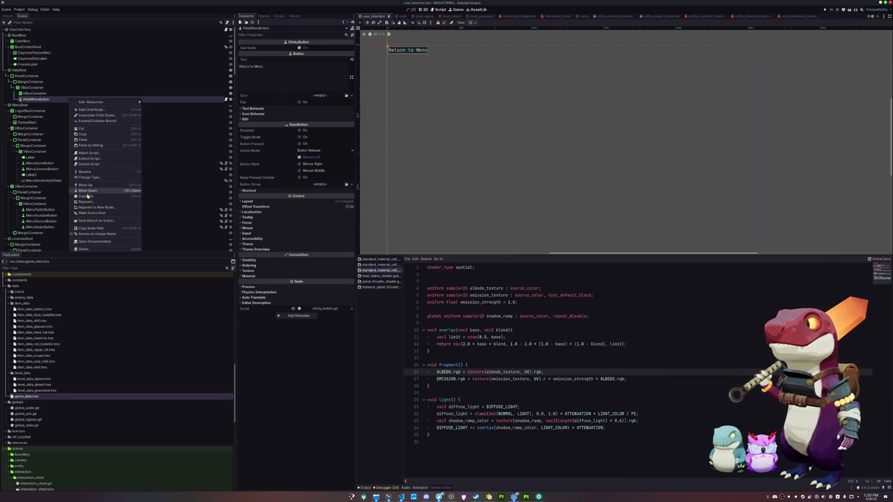
pyautogui.click(94, 230)
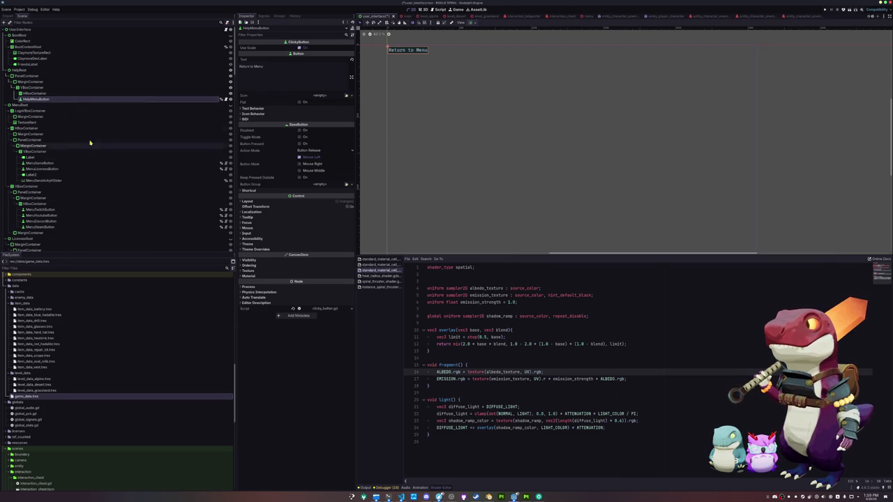
pyautogui.click(52, 93)
pyautogui.rightClick(53, 93)
pyautogui.click(68, 94)
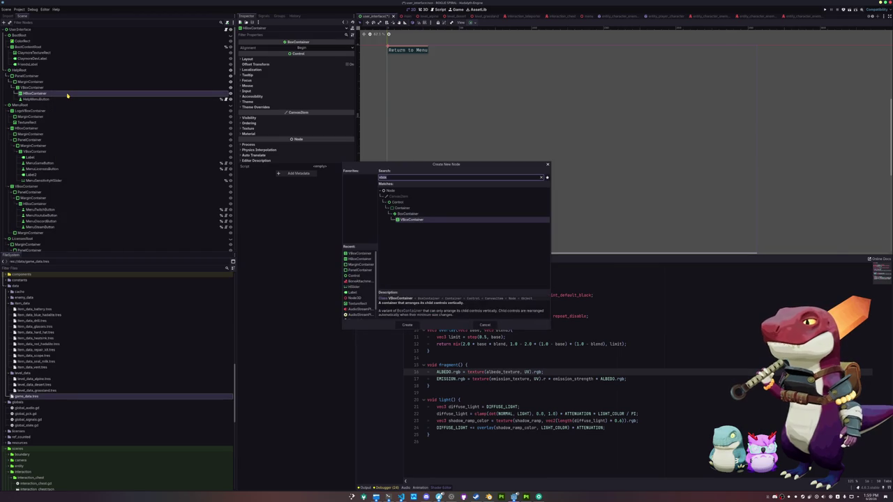
pyautogui.write('panelcon')
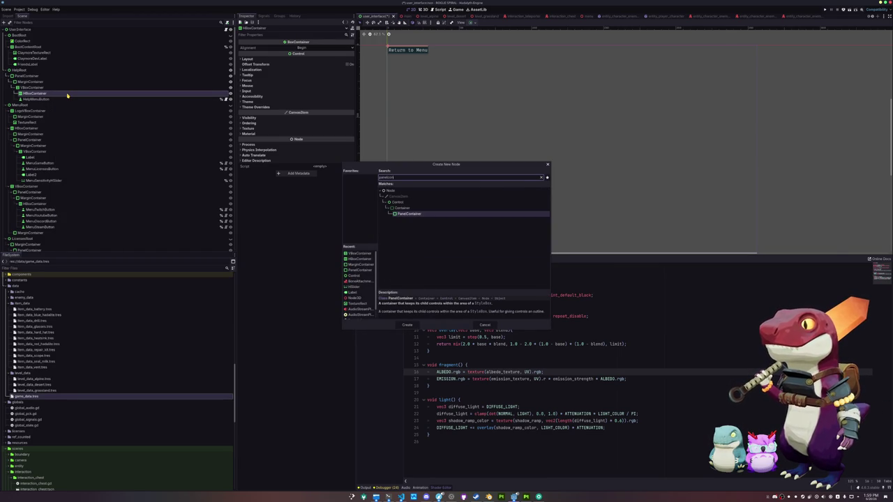
pyautogui.press('Return')
# Nest a MarginContainer, VBoxContainer and HBoxContainer chain inside the new PanelContainer
pyautogui.hotkey('ctrl', 'a')
pyautogui.write('margi')
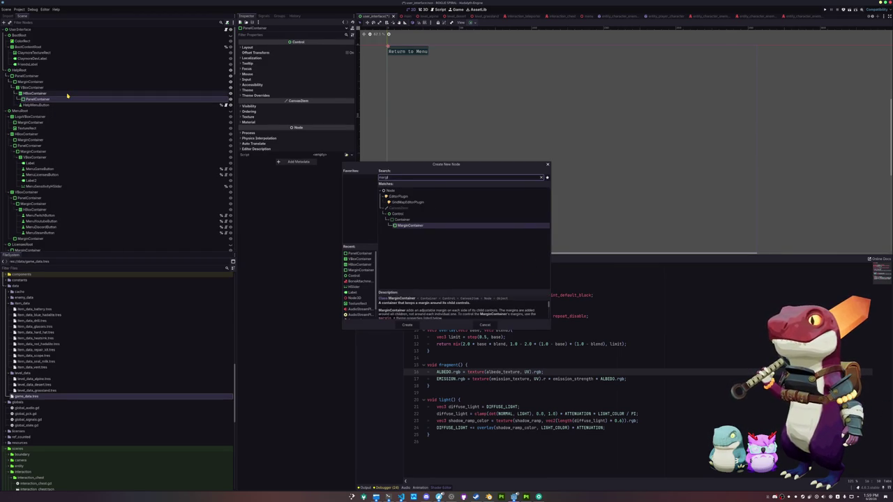
pyautogui.press('Return')
pyautogui.hotkey('ctrl', 'a')
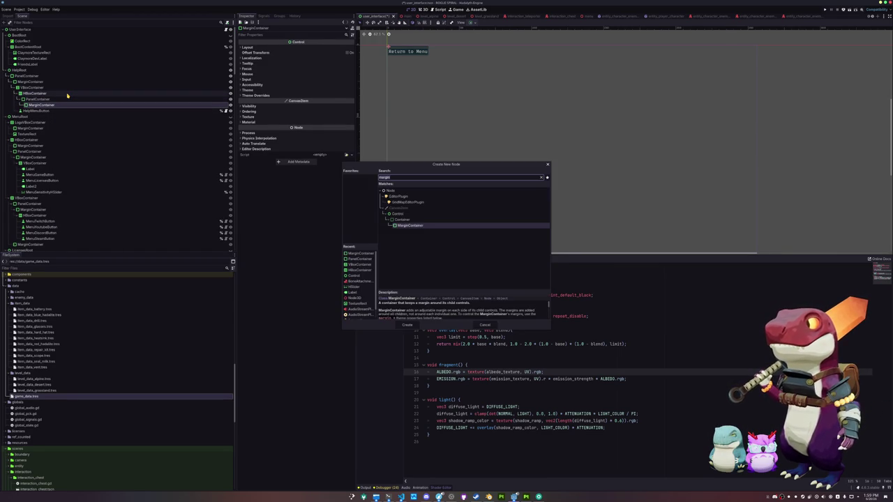
pyautogui.write('vbox')
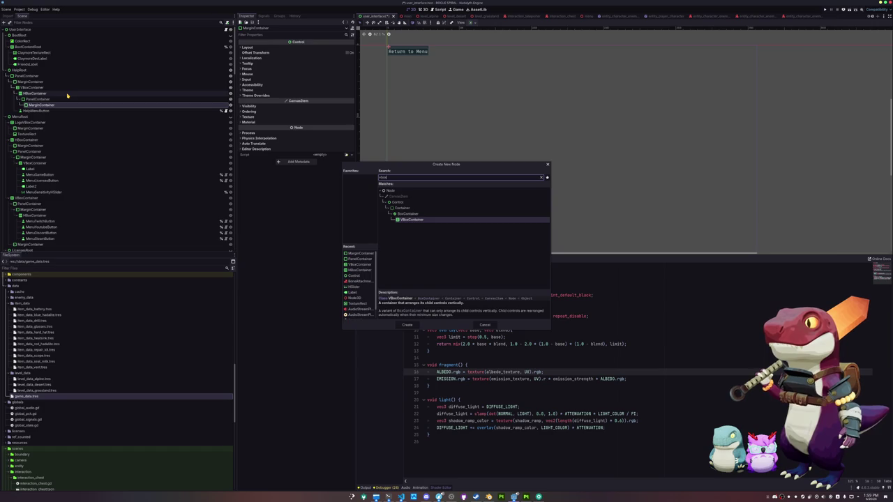
pyautogui.press('Return')
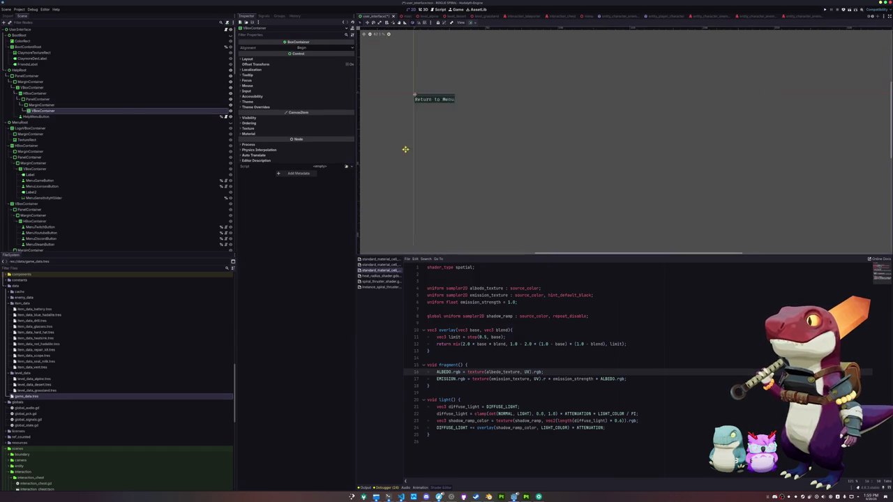
pyautogui.rightClick(69, 113)
pyautogui.click(88, 115)
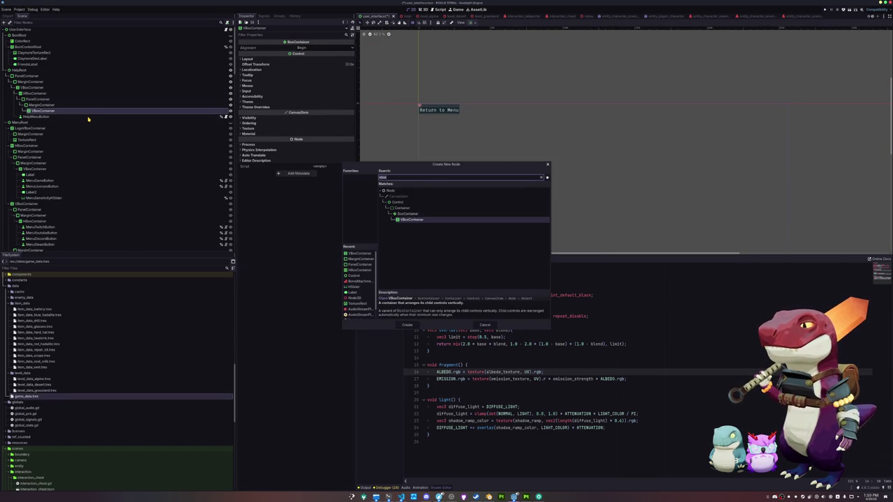
pyautogui.write('hbox')
pyautogui.press('Return')
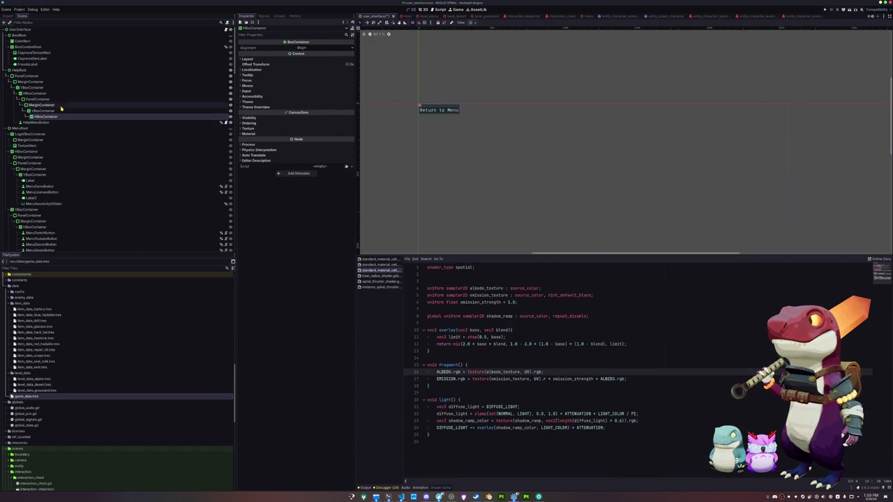
pyautogui.rightClick(53, 116)
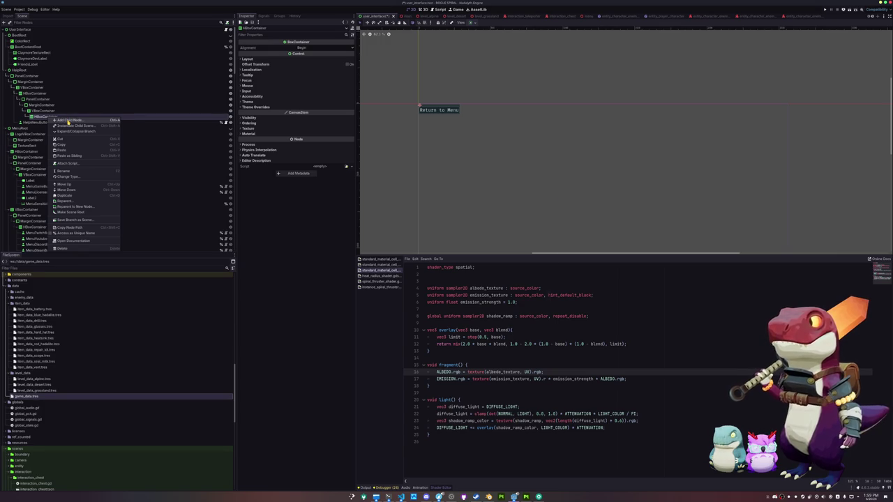
# Add a TextureRect under the HBoxContainer and duplicate it into four copies
pyautogui.click(68, 121)
pyautogui.write('texturerect')
pyautogui.press('Return')
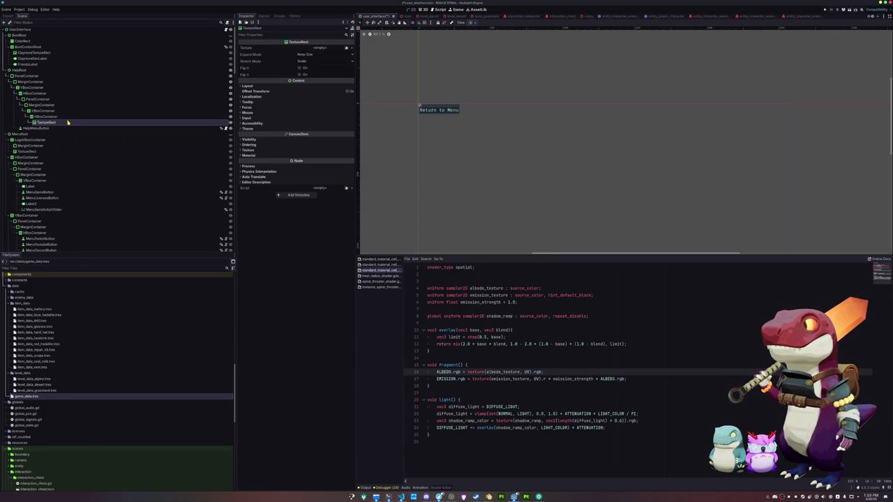
pyautogui.hotkey('ctrl', 'd')
pyautogui.hotkey('ctrl', 'd')
pyautogui.hotkey('ctrl', 'd')
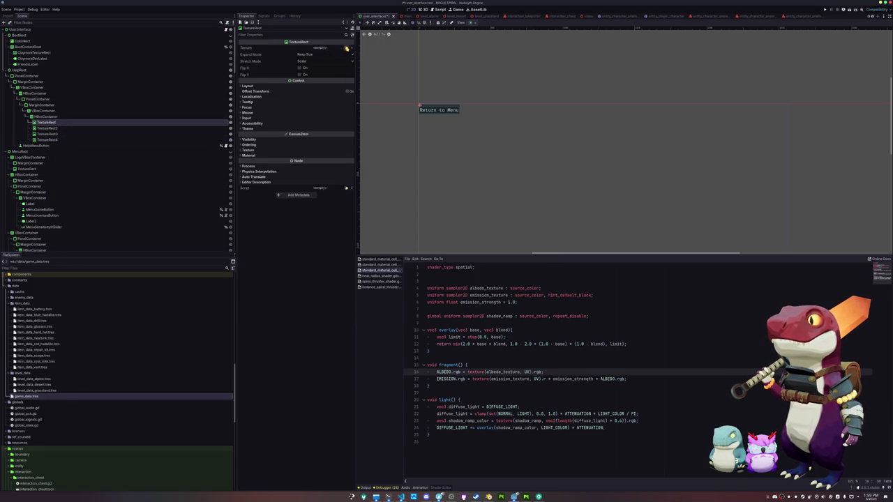
# Assign the W, A and S key icons to the first three TextureRects
pyautogui.click(346, 48)
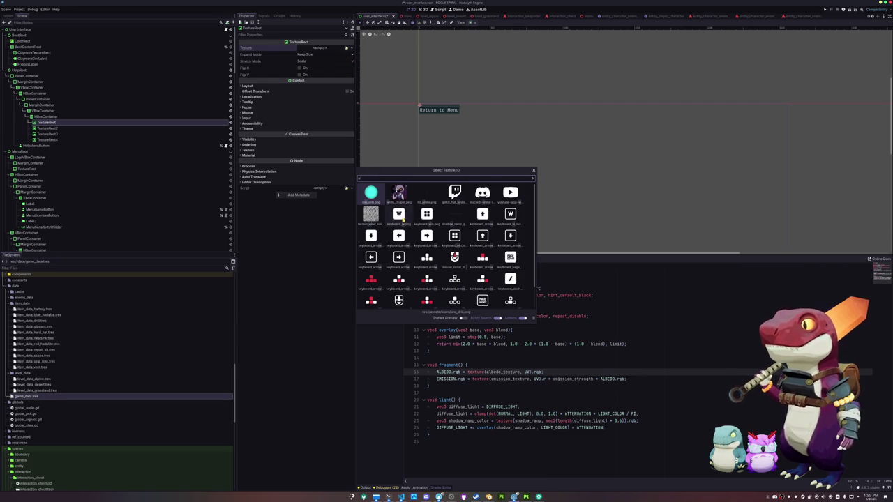
pyautogui.click(401, 216)
pyautogui.click(70, 128)
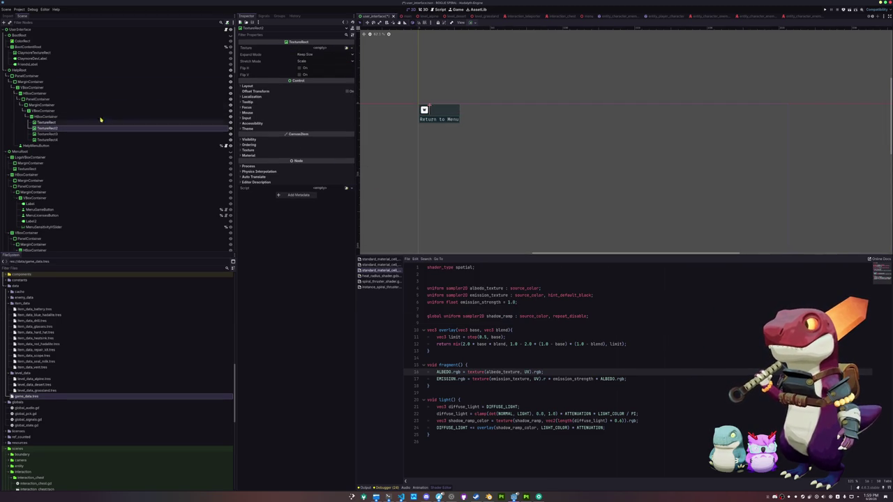
pyautogui.click(347, 49)
pyautogui.click(434, 213)
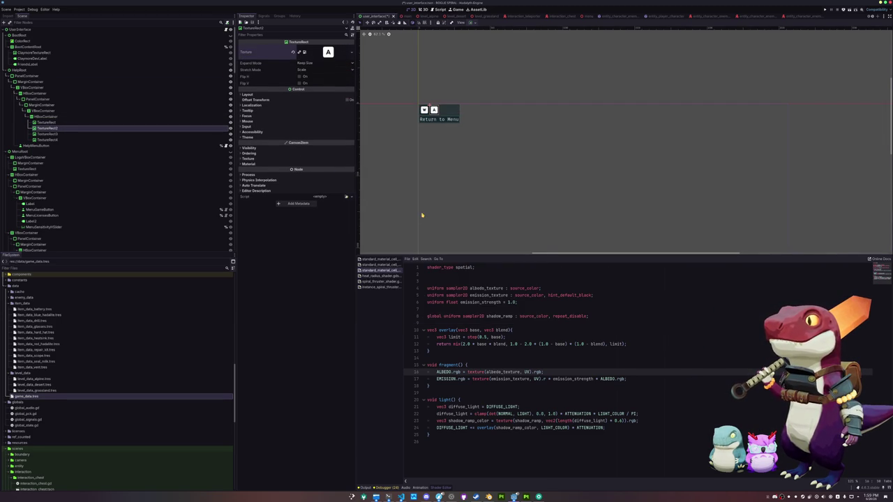
pyautogui.click(77, 134)
pyautogui.click(347, 48)
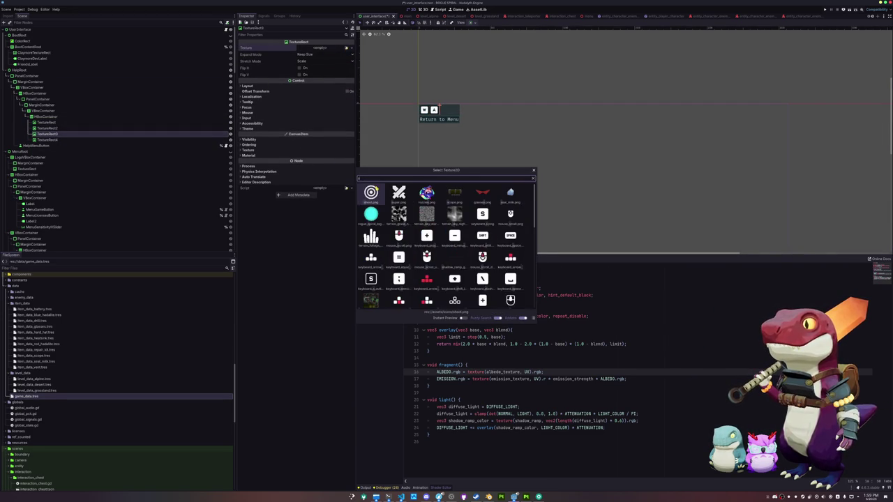
pyautogui.click(482, 215)
pyautogui.click(88, 138)
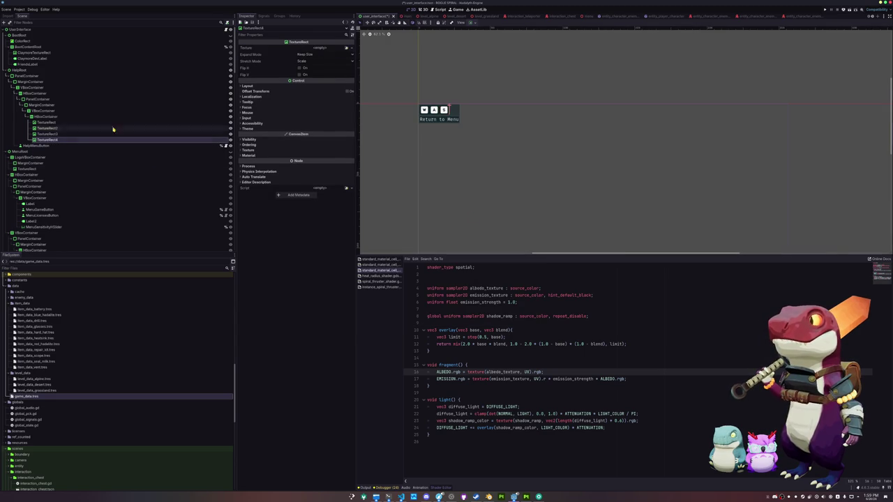
pyautogui.click(347, 48)
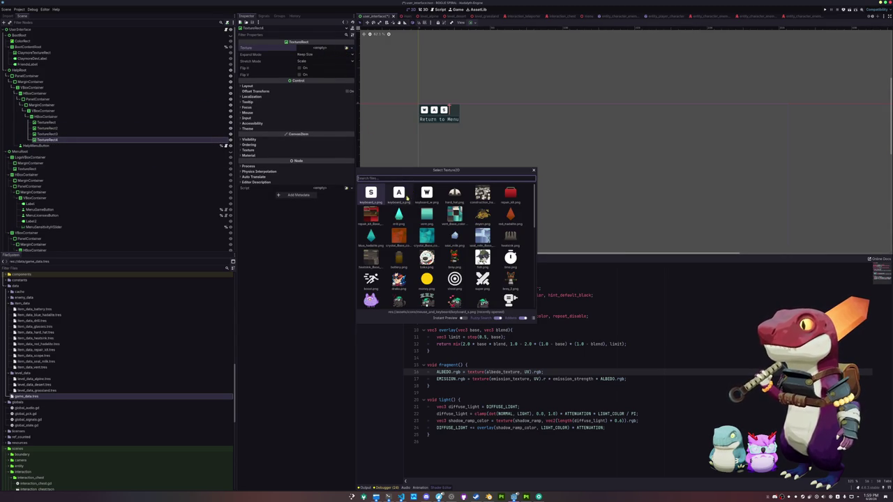
pyautogui.write('k')
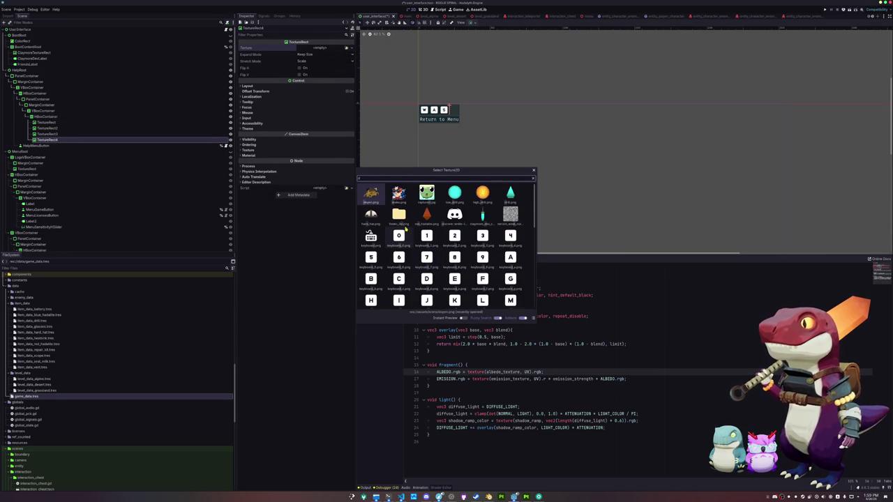
# Give TextureRect4 the D key icon and centre the WASD panel in the canvas
pyautogui.click(454, 278)
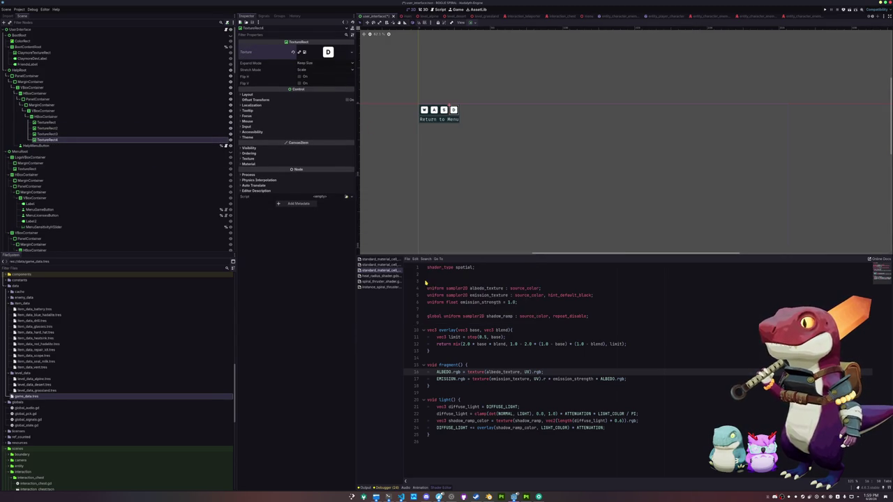
pyautogui.click(43, 116)
pyautogui.click(42, 111)
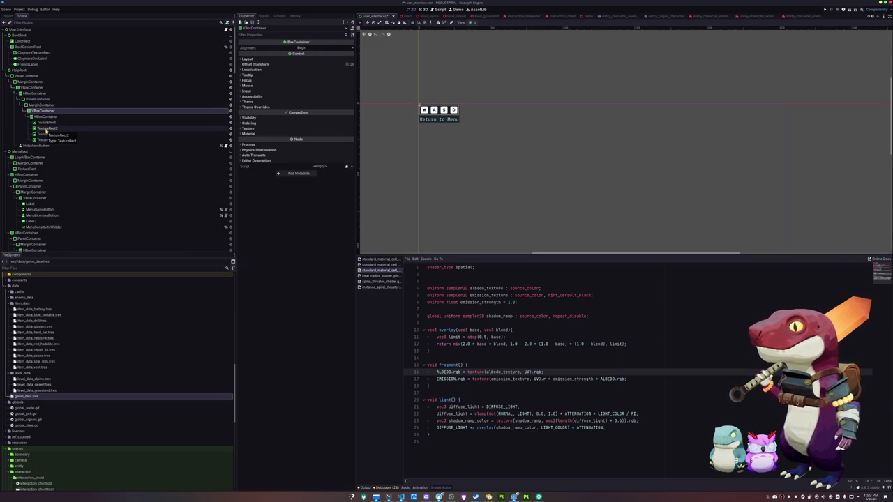
pyautogui.moveTo(474, 141); pyautogui.dragTo(514, 160)
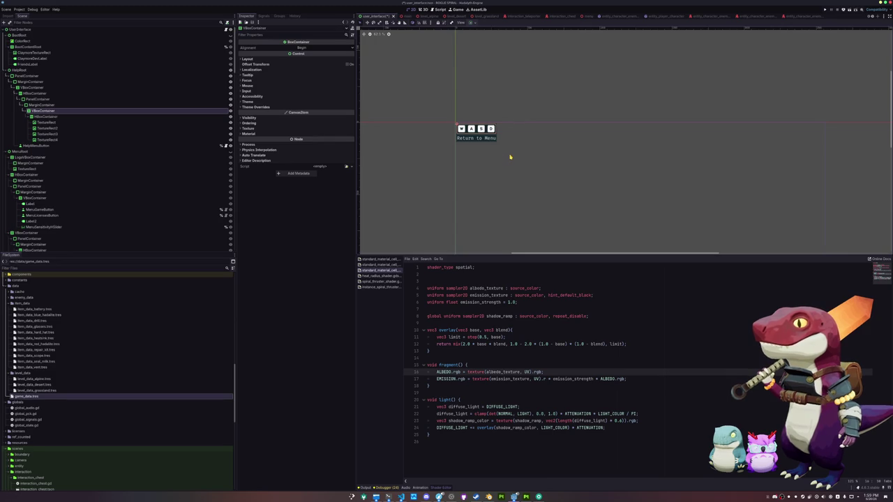
pyautogui.scroll(1, 510, 157)
pyautogui.moveTo(510, 157); pyautogui.dragTo(511, 154)
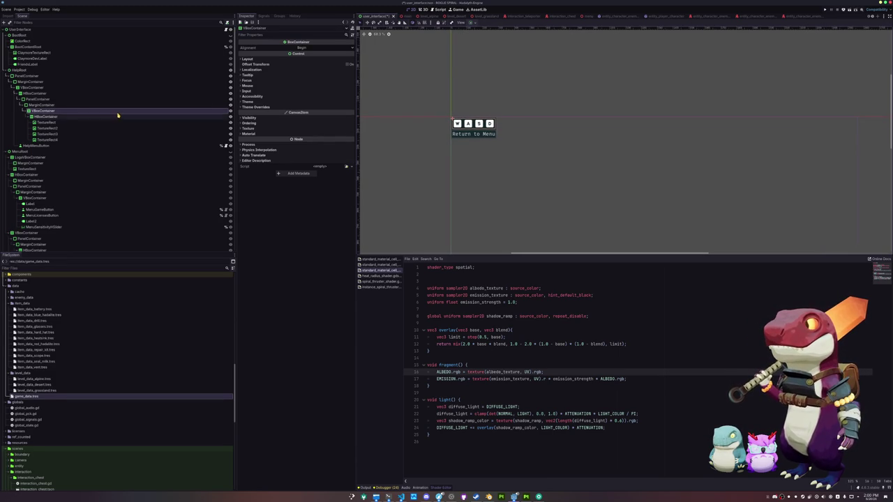
# Check the key nodes and their parent containers, ending with the VBoxContainer selected
pyautogui.click(39, 139)
pyautogui.keyDown('shift'); pyautogui.click(46, 122); pyautogui.keyUp('shift')
pyautogui.click(40, 116)
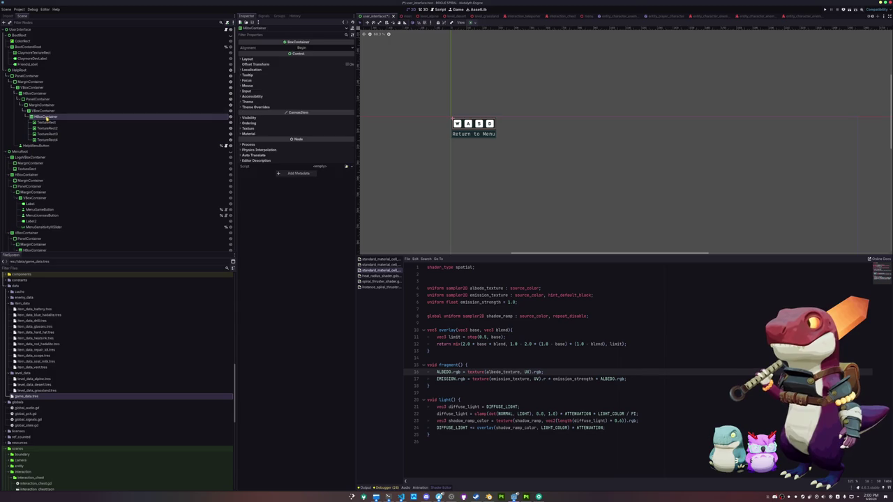
pyautogui.click(35, 105)
pyautogui.click(35, 93)
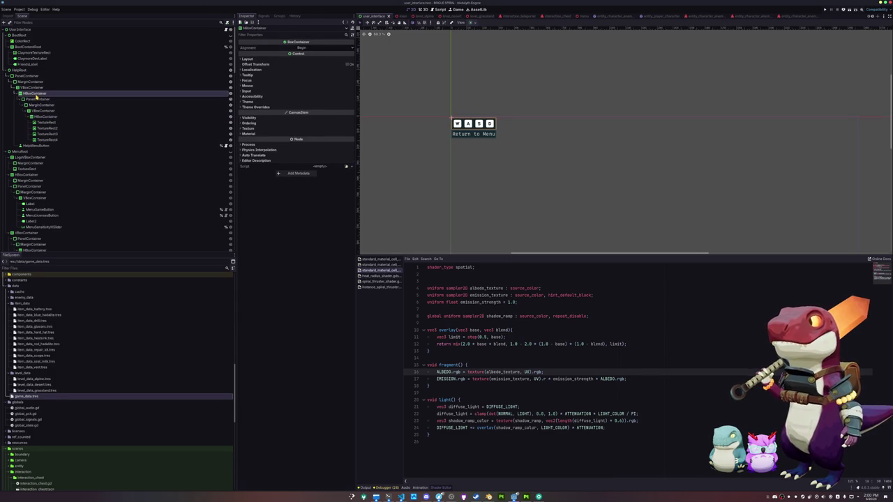
pyautogui.click(34, 99)
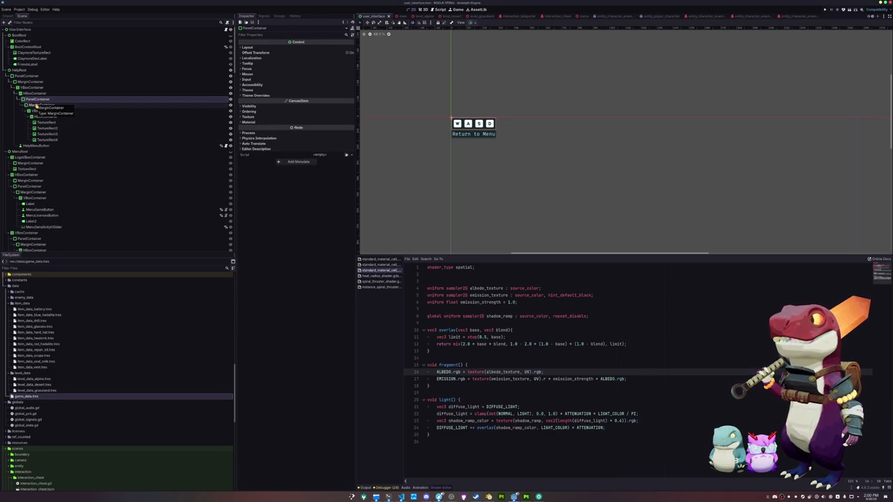
pyautogui.click(39, 110)
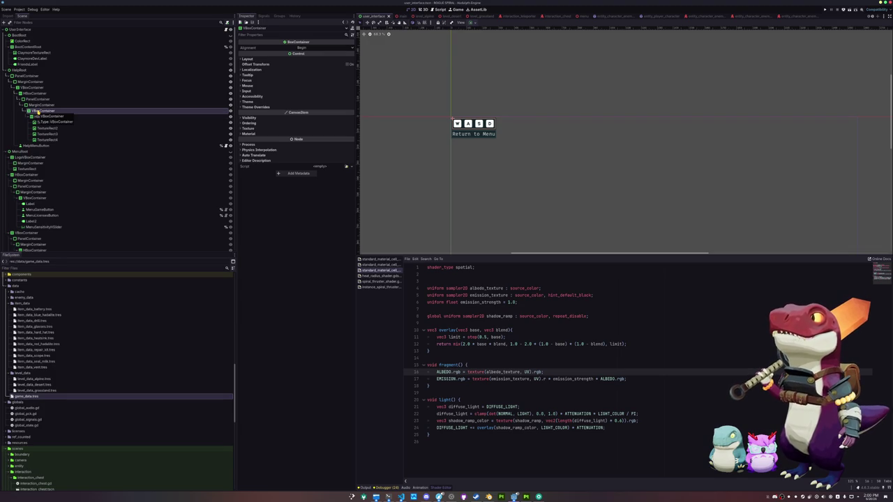
# Add a Label reading 'asdfasdfasdfasdfasdf' under the WASD row, then duplicate the PanelContainer
pyautogui.hotkey('ctrl', 'a')
pyautogui.write('label')
pyautogui.press('Return')
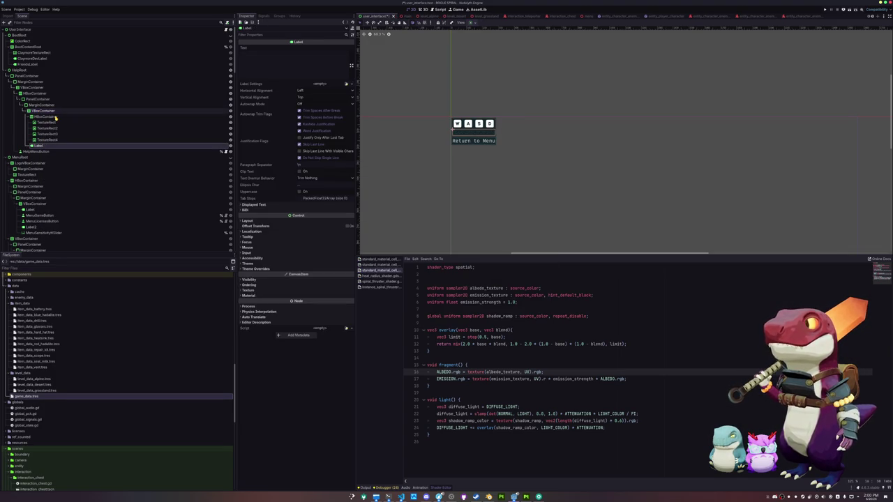
pyautogui.click(274, 64)
pyautogui.write('asdfasdfasdfasdf')
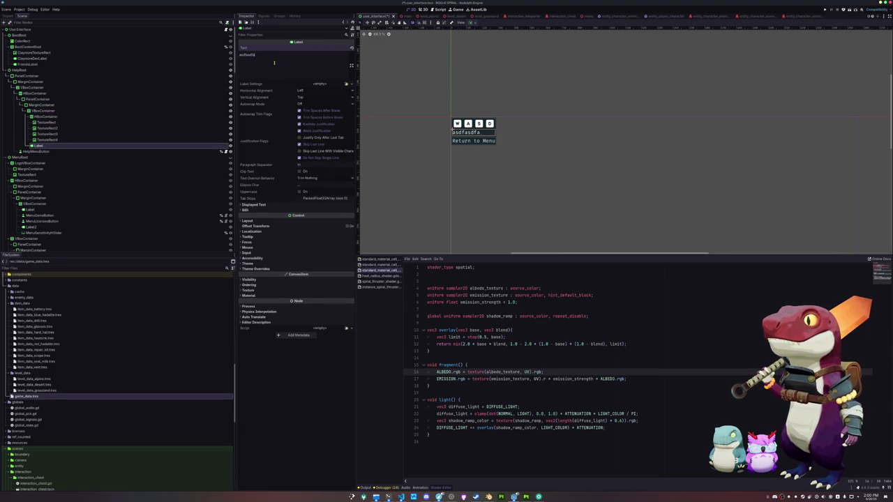
pyautogui.write('asdf')
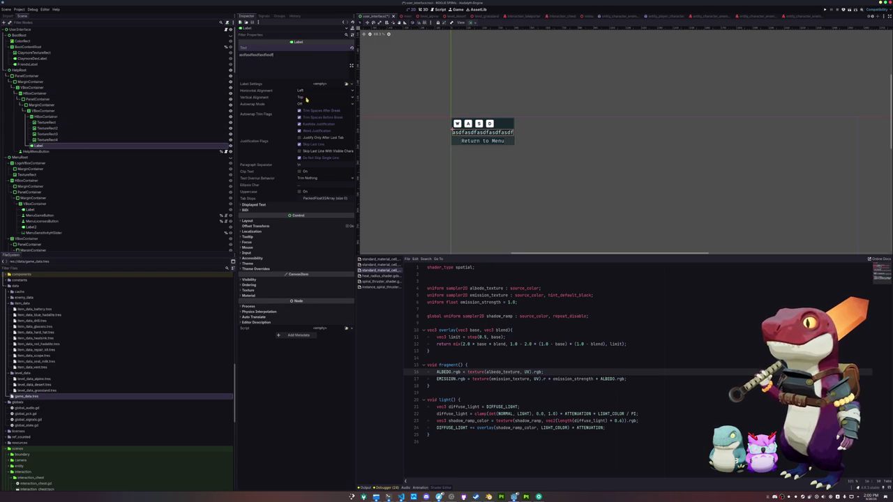
pyautogui.click(48, 99)
pyautogui.hotkey('ctrl', 'd')
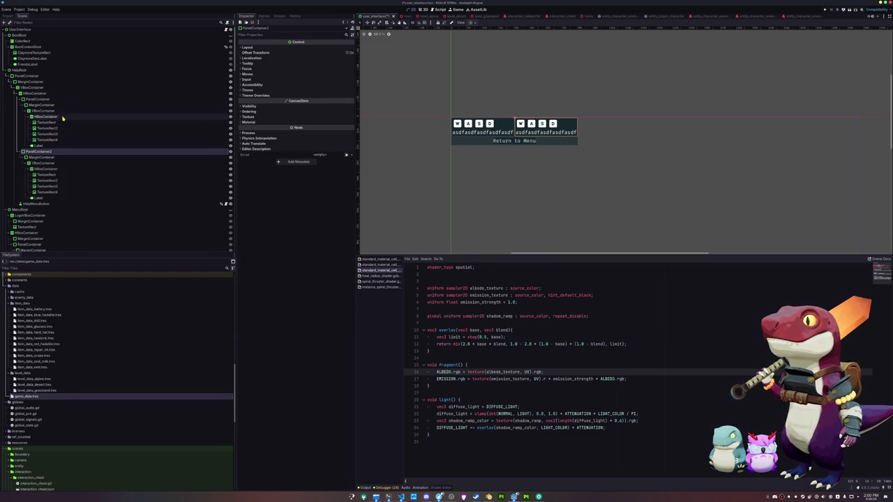
# Add an HBoxContainer2 to the first panel's VBoxContainer, placed above the WASD HBoxContainer
pyautogui.click(488, 127)
pyautogui.keyDown('shift'); pyautogui.click(479, 127); pyautogui.keyUp('shift')
pyautogui.keyDown('shift'); pyautogui.click(468, 126); pyautogui.keyUp('shift')
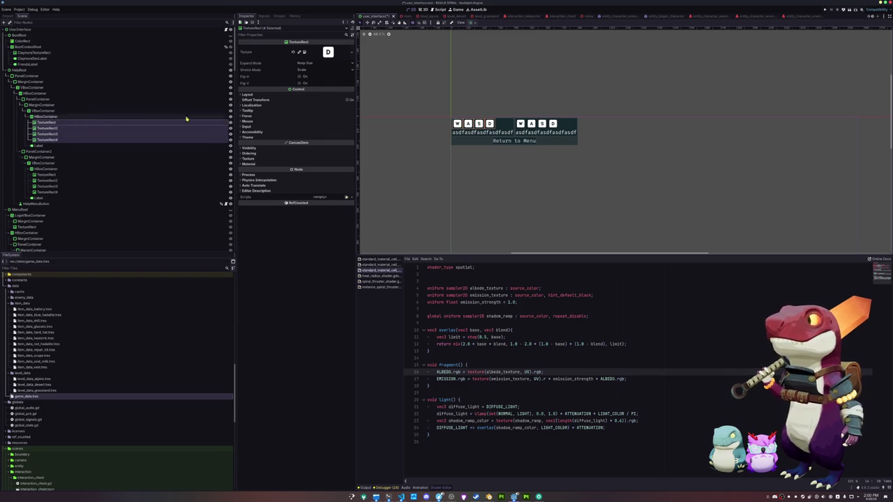
pyautogui.click(42, 110)
pyautogui.rightClick(46, 112)
pyautogui.click(66, 114)
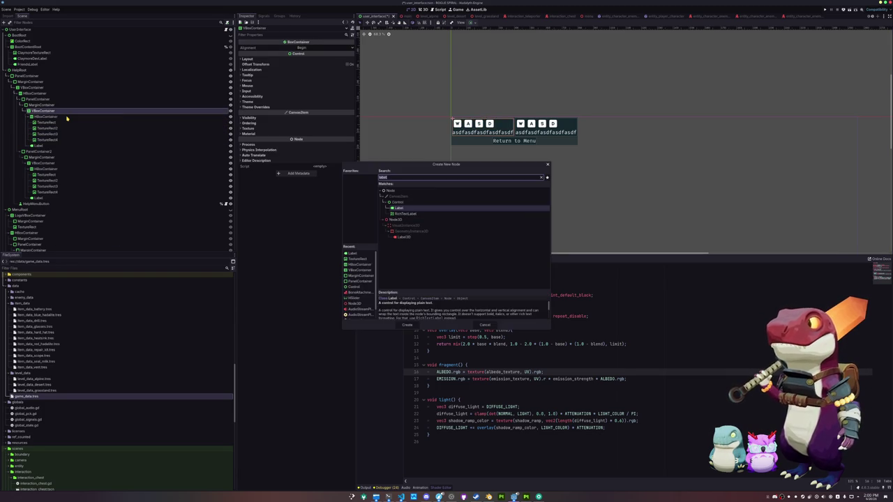
pyautogui.write('hbox')
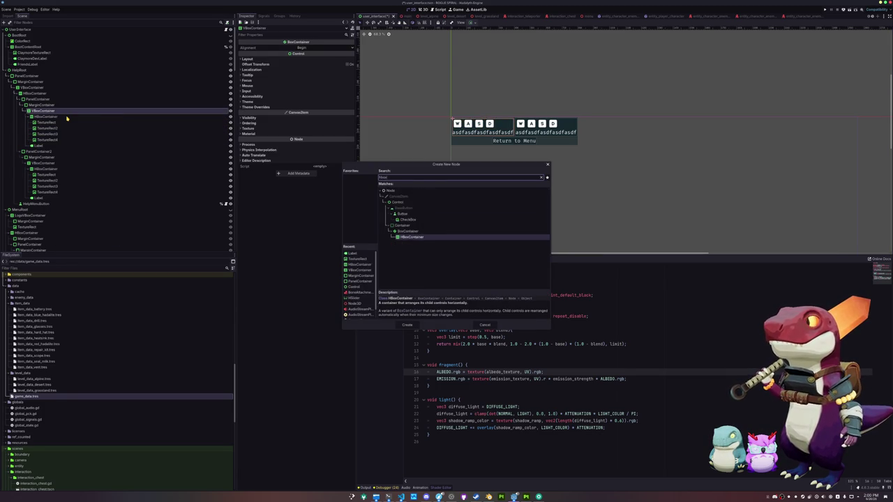
pyautogui.press('Return')
pyautogui.moveTo(51, 118); pyautogui.dragTo(51, 116)
# Add a TextureRect inside HBoxContainer2
pyautogui.click(284, 60)
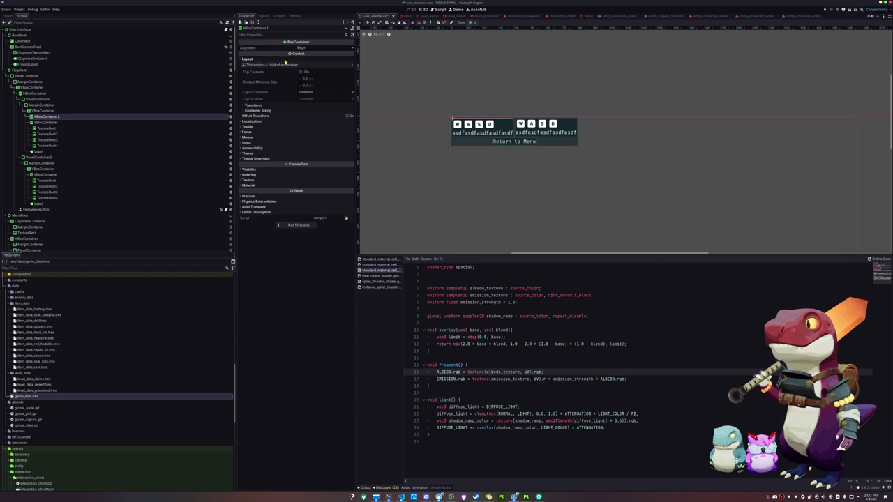
pyautogui.click(74, 122)
pyautogui.click(74, 117)
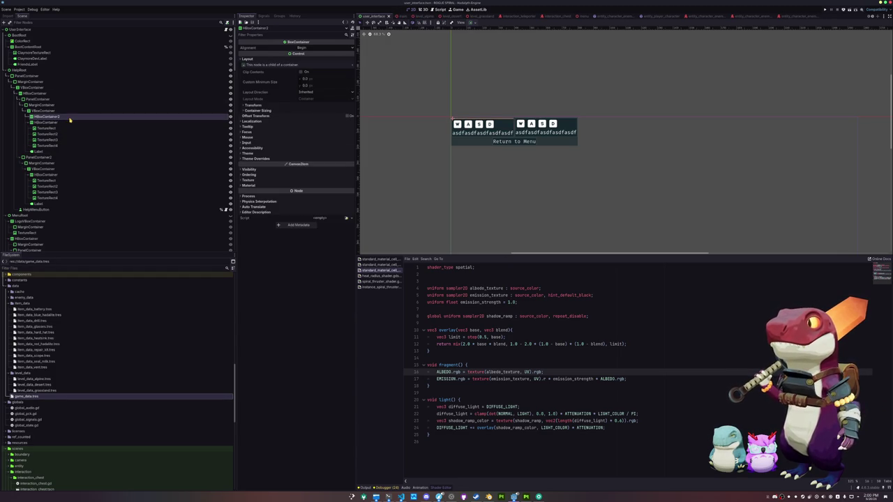
pyautogui.click(81, 116)
pyautogui.press('Return')
pyautogui.rightClick(91, 120)
pyautogui.click(107, 123)
pyautogui.write('texture')
pyautogui.press('Return')
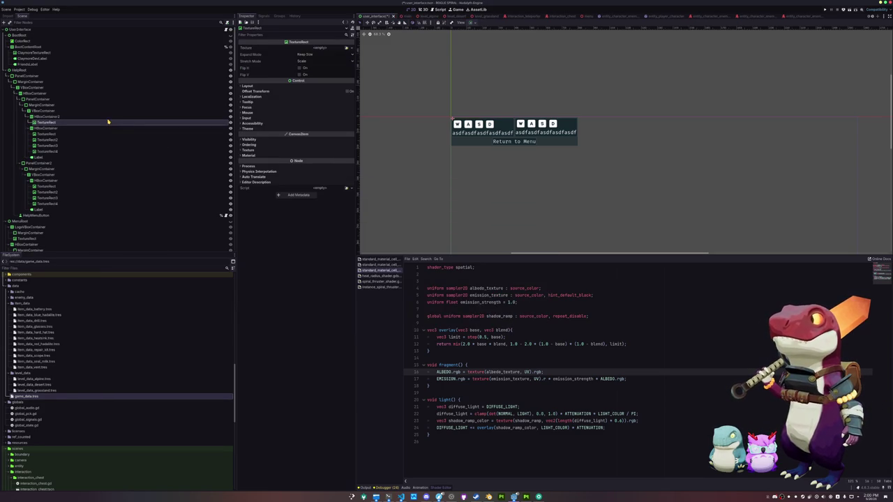
# Search the texture picker for 'drill', then close it without assigning a texture
pyautogui.click(321, 47)
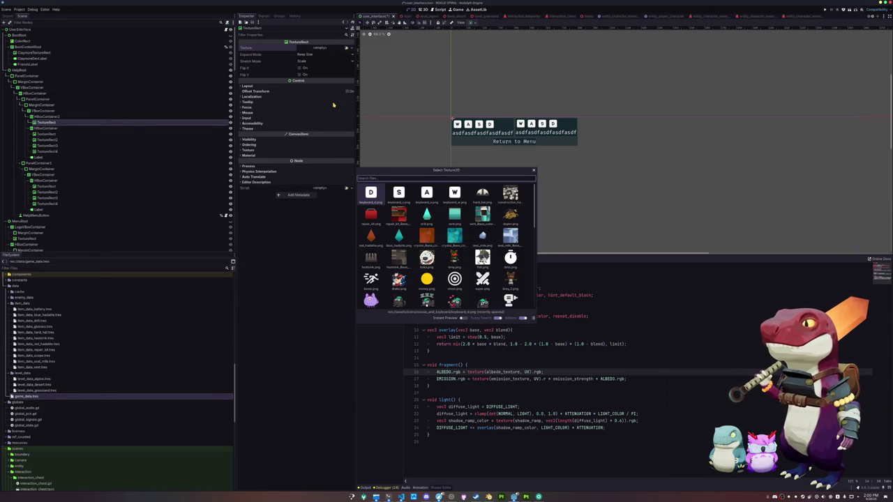
pyautogui.write('drill')
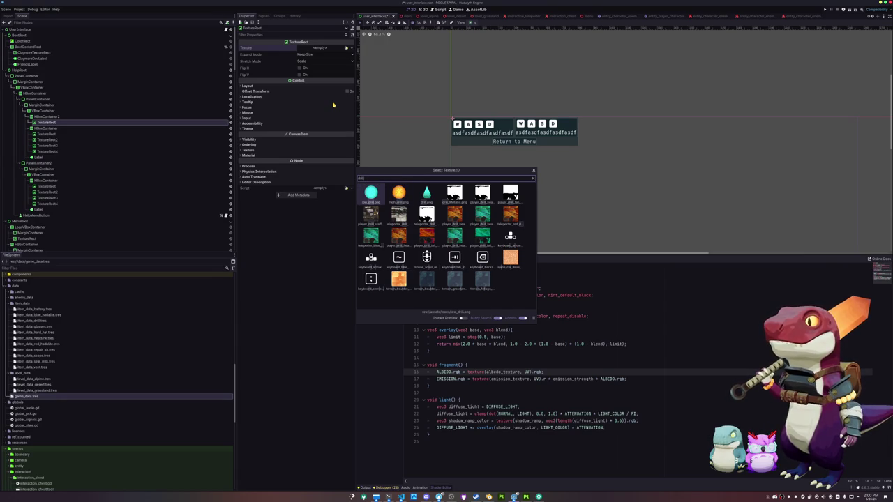
pyautogui.press('Right')
pyautogui.press('Right')
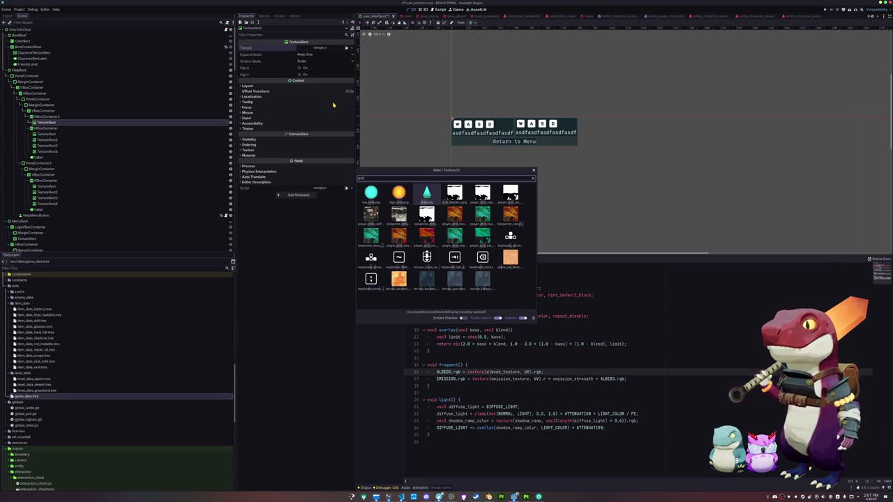
pyautogui.press('Return')
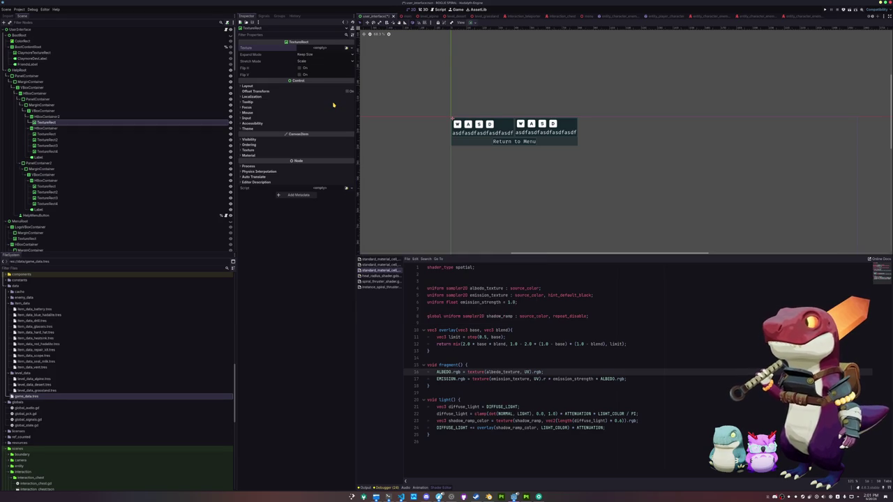
# Delete the HelpRoot node and all its children
pyautogui.click(31, 70)
pyautogui.press('Delete')
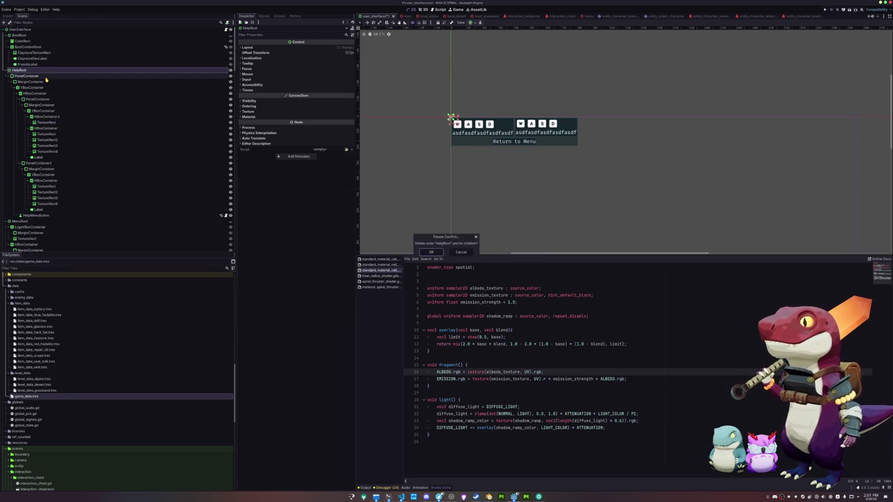
pyautogui.press('Return')
# Save the ROGUE SPIRAL itch.io edit page and minimize the browser back to Godot
pyautogui.hotkey('alt', 'Tab')
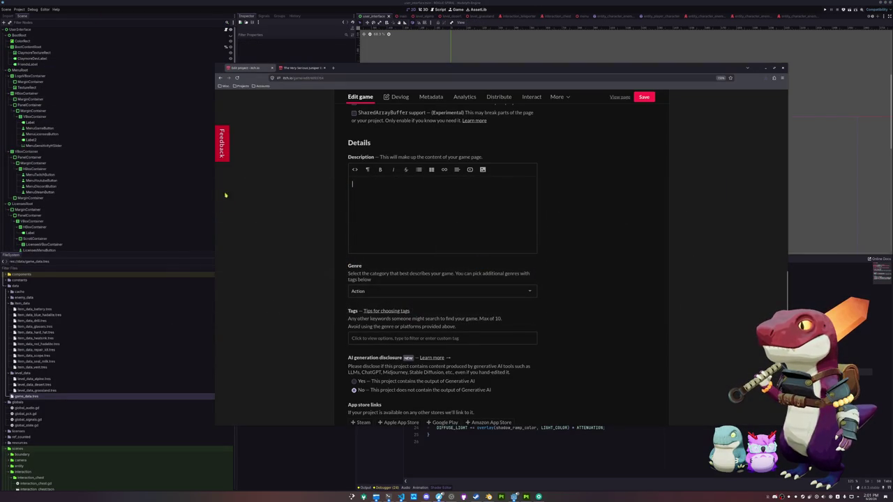
pyautogui.scroll(10, 321, 244)
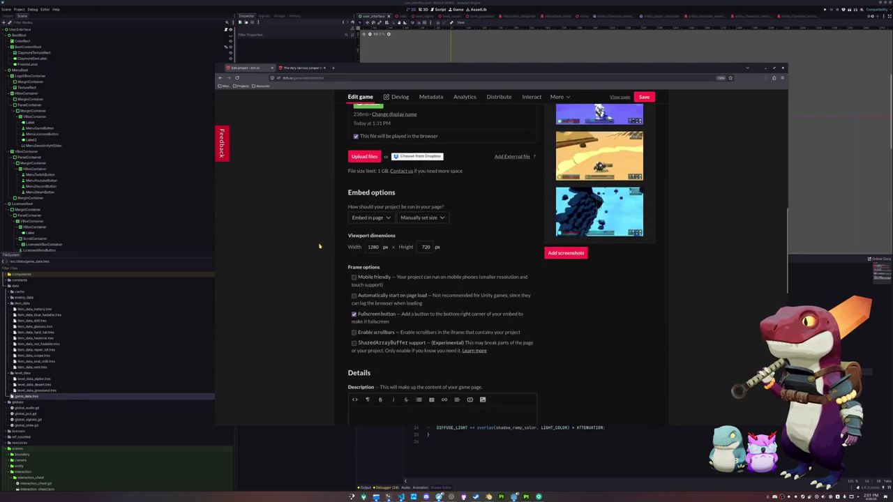
pyautogui.scroll(-1, 508, 303)
pyautogui.scroll(10, 508, 303)
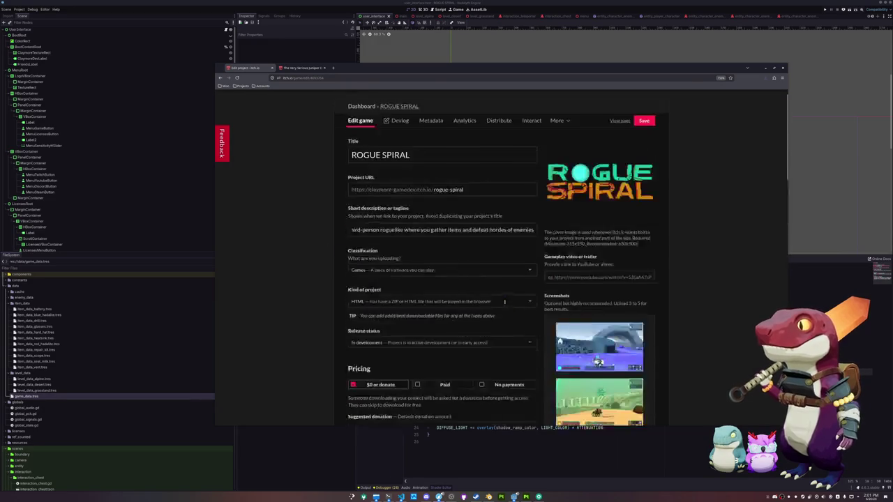
pyautogui.click(644, 136)
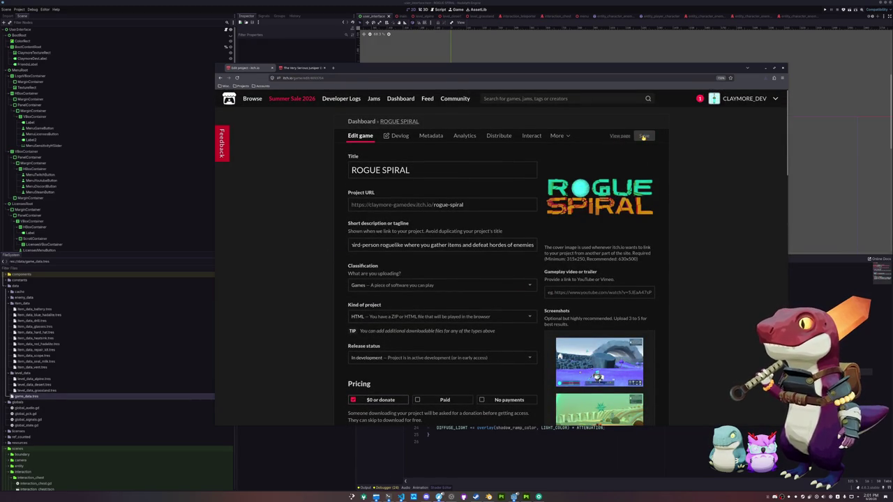
pyautogui.click(550, 62)
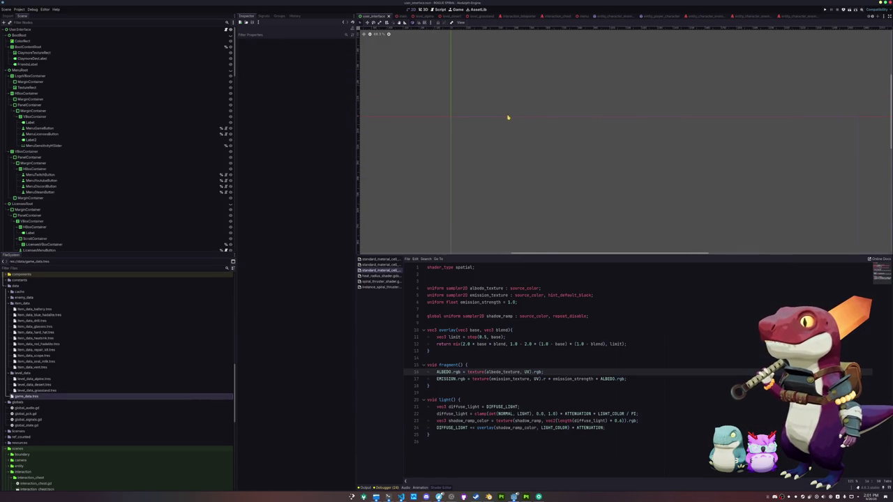
# Launch Rogue Spiral from Godot, start a new game, and grapple over to open the ribcage chest
pyautogui.press('F5')
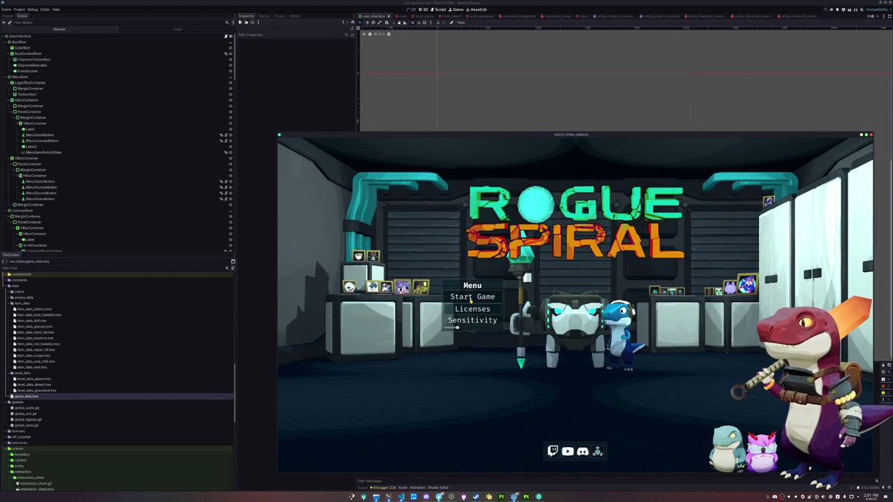
pyautogui.click(471, 301)
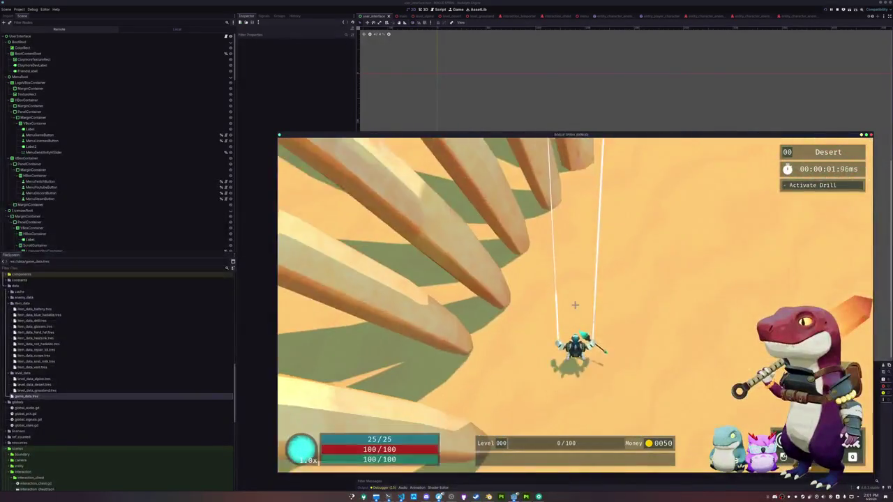
pyautogui.press('shift')
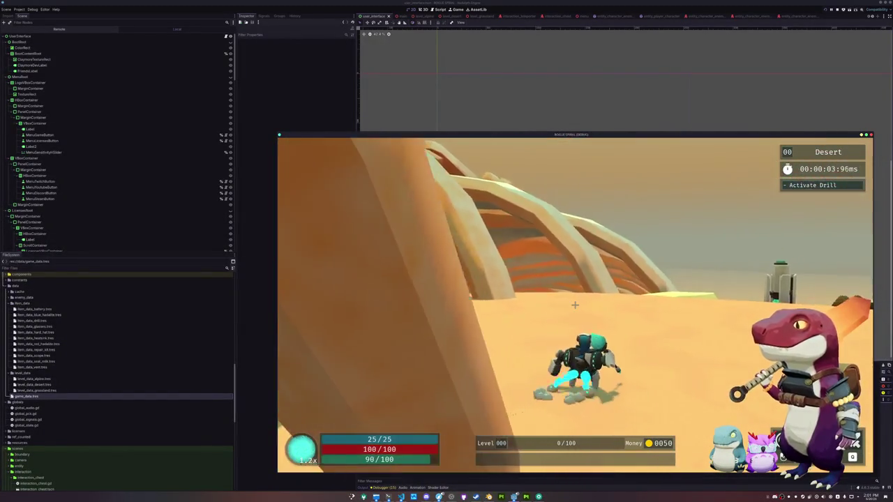
pyautogui.press('w')
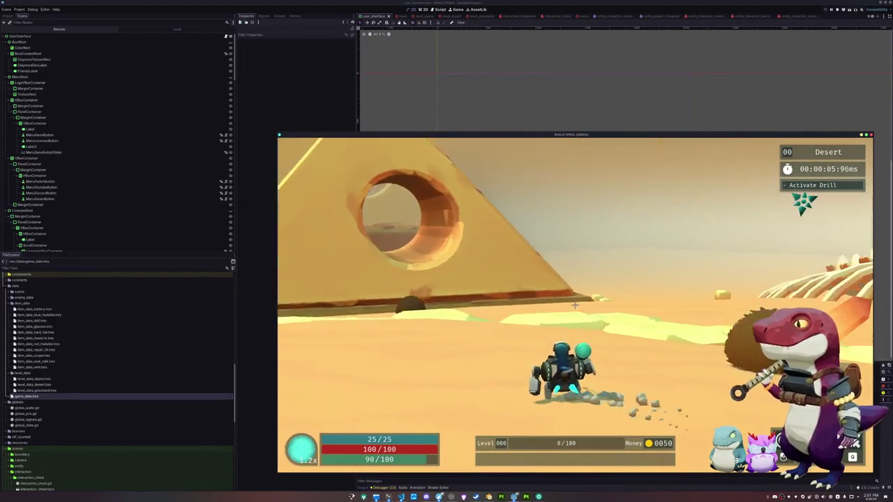
pyautogui.click(575, 307)
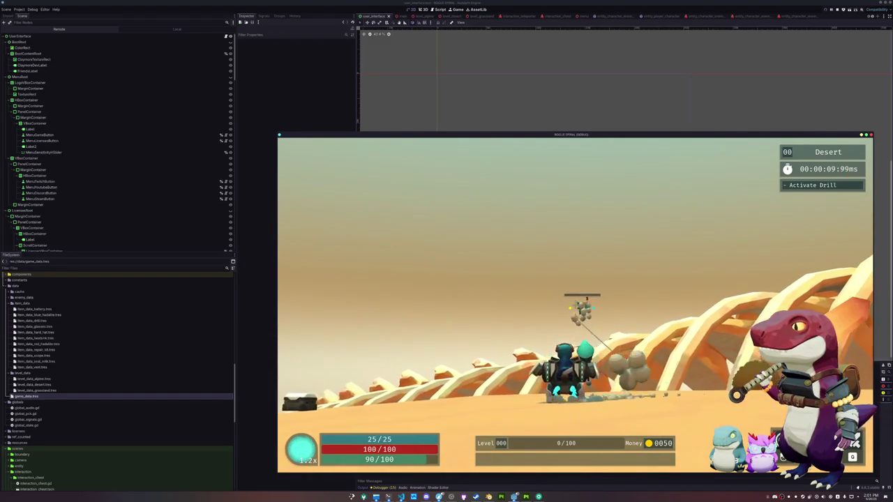
pyautogui.press('w')
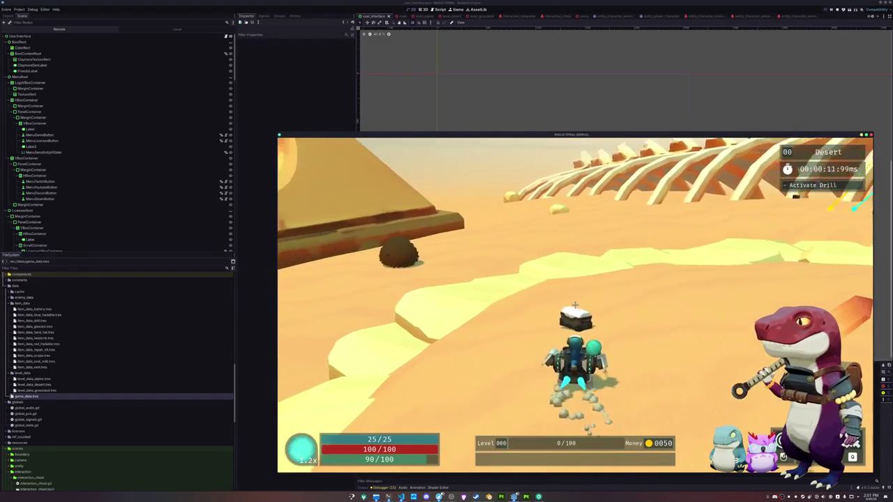
pyautogui.press('e')
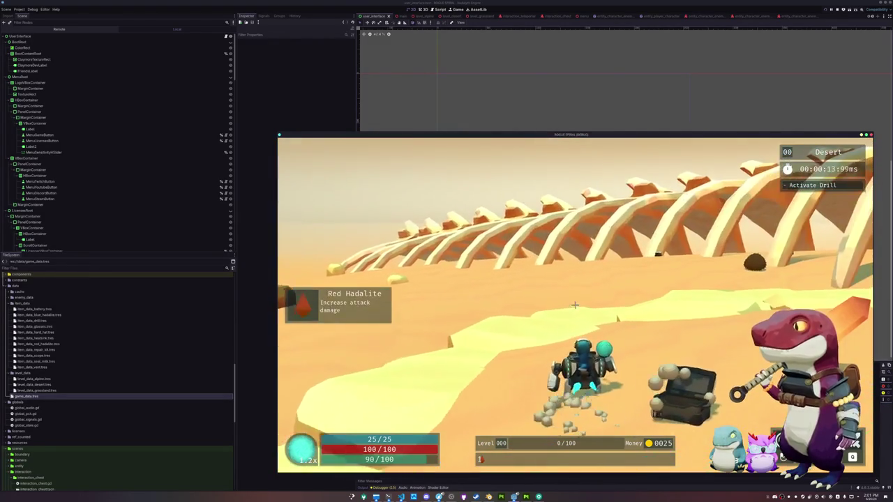
# Run past the ribcage bones and under the arches to the next chest and collect the Glasses
pyautogui.press('w')
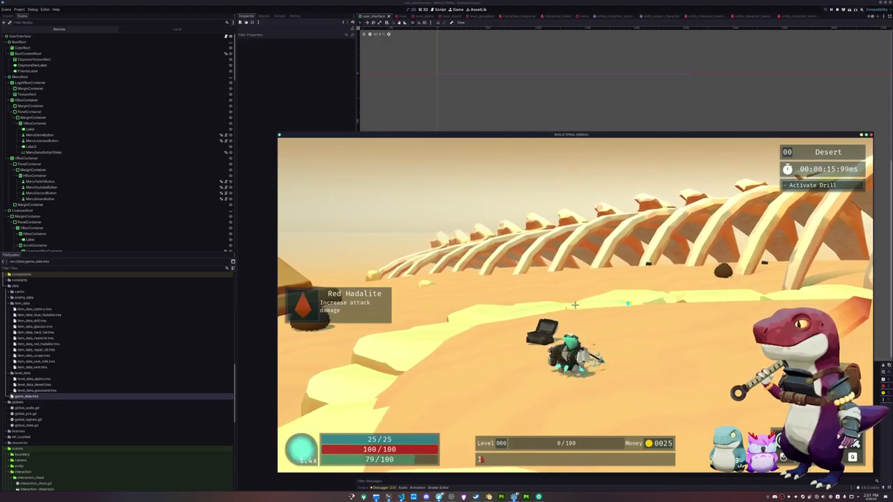
pyautogui.press('w')
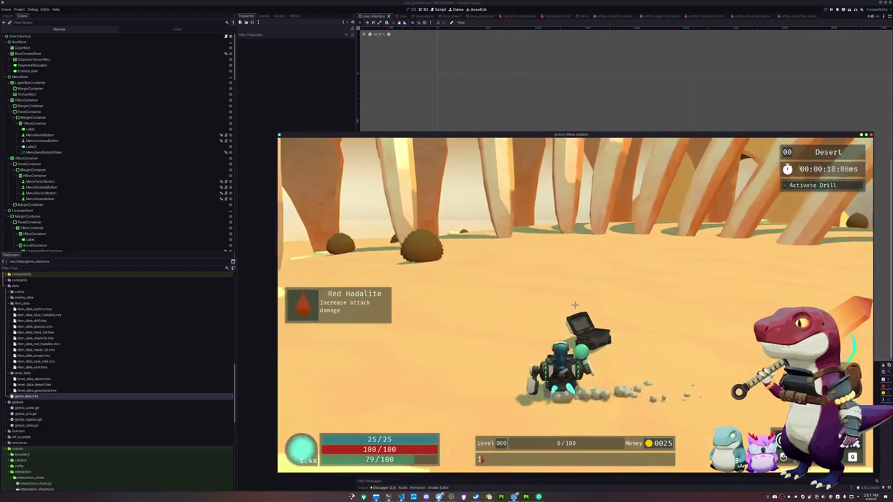
pyautogui.press('w')
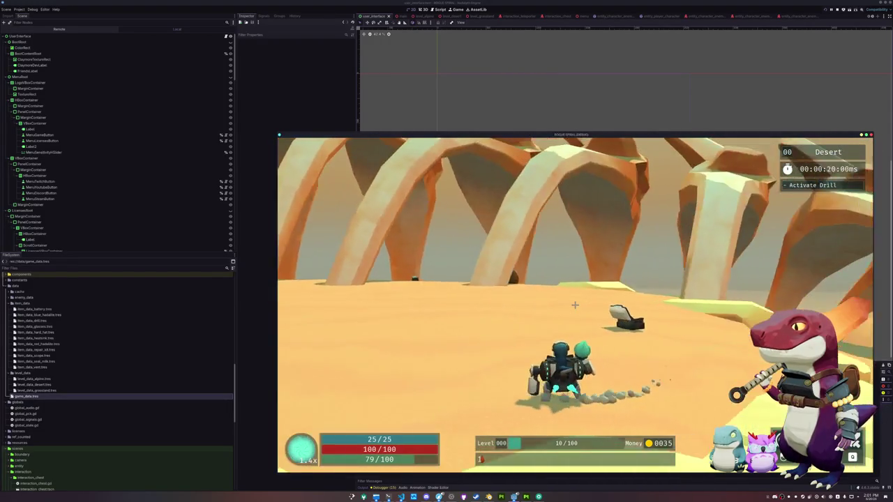
pyautogui.press('w')
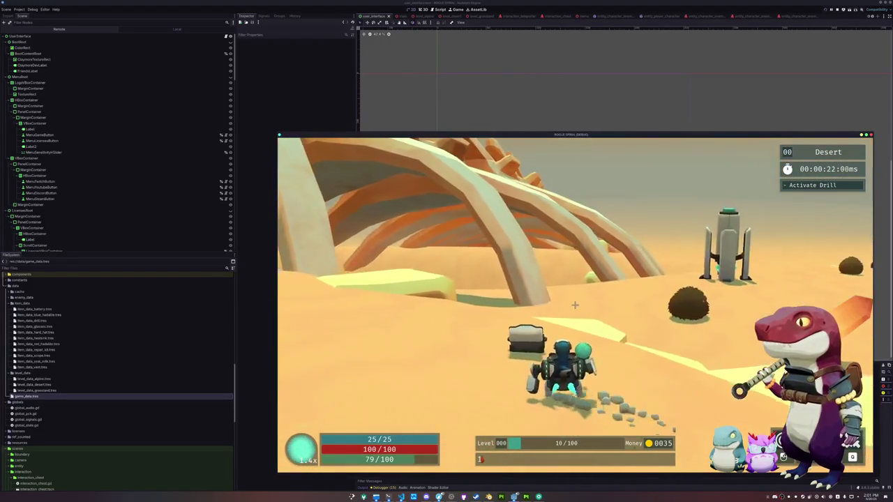
pyautogui.press('w')
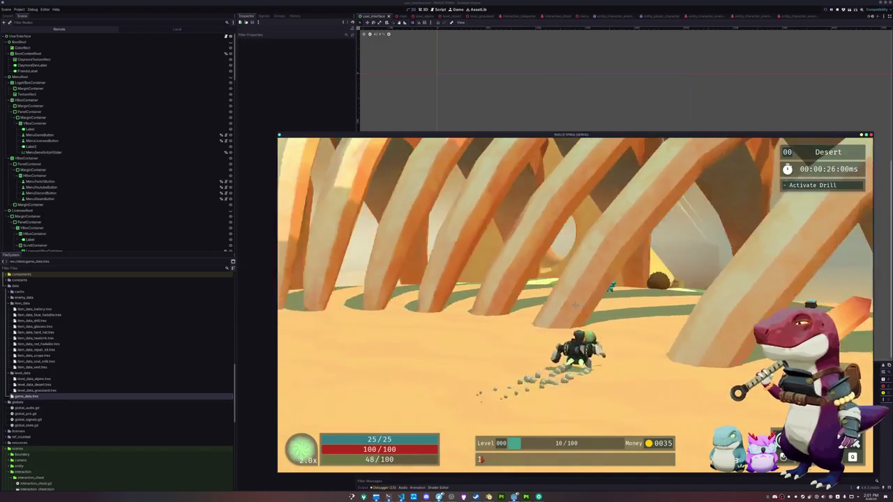
pyautogui.press('w')
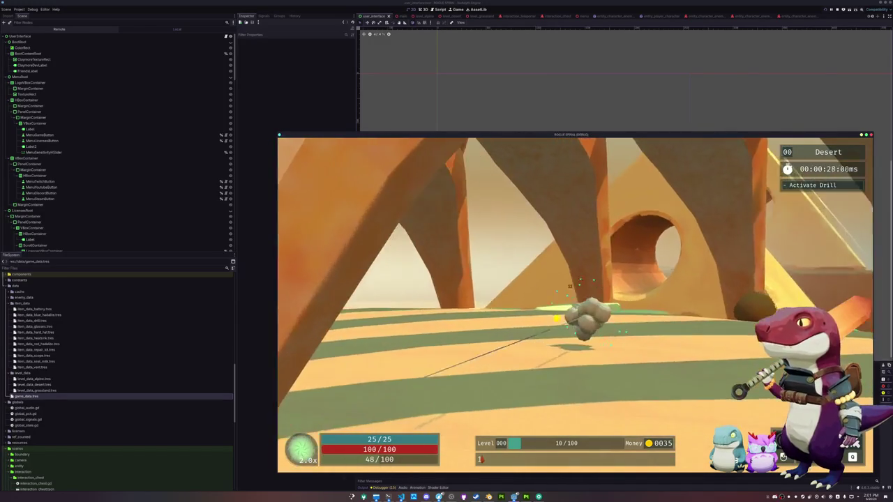
pyautogui.press('w')
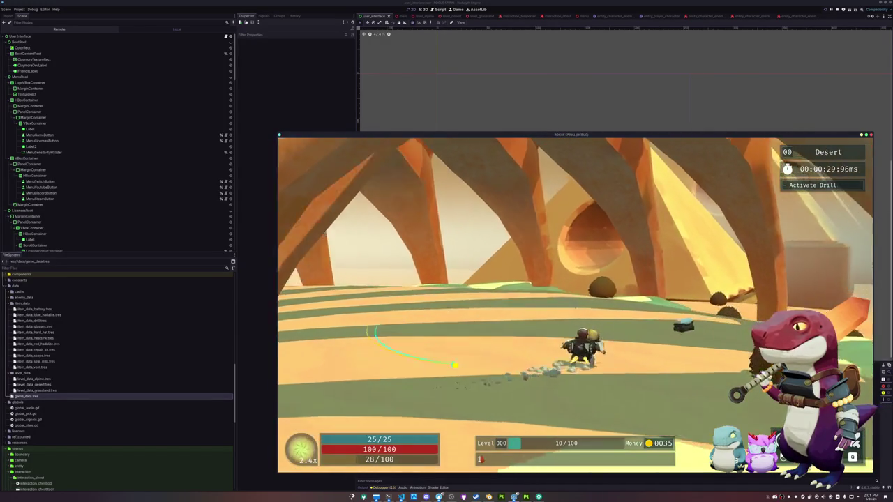
pyautogui.press('w')
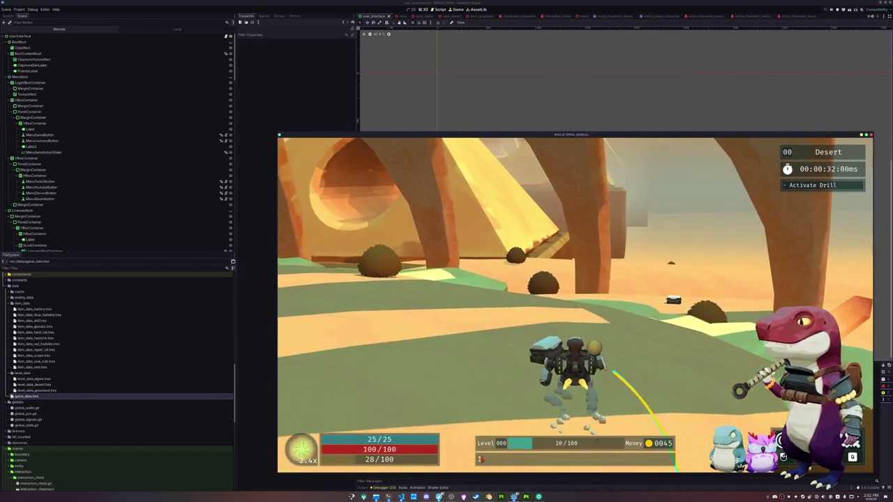
pyautogui.press('e')
# Run on to the crate, then pause and quit back to the ROGUE SPIRAL title menu
pyautogui.press('w')
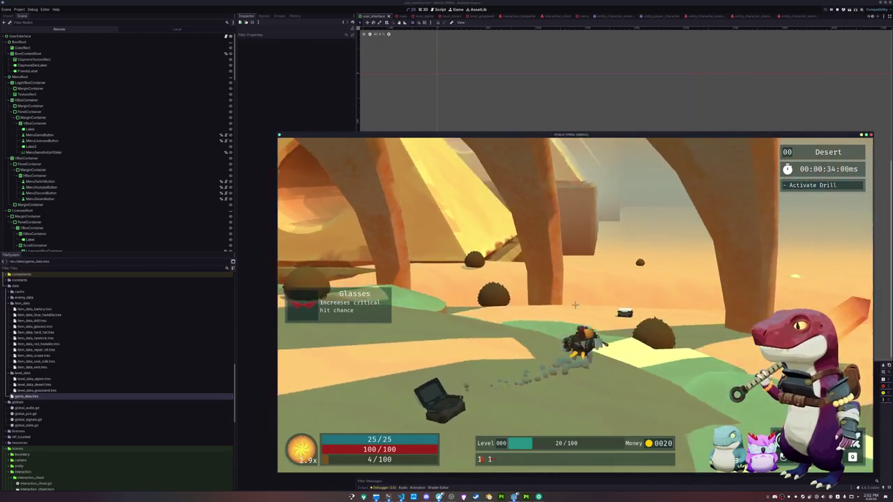
pyautogui.press('w')
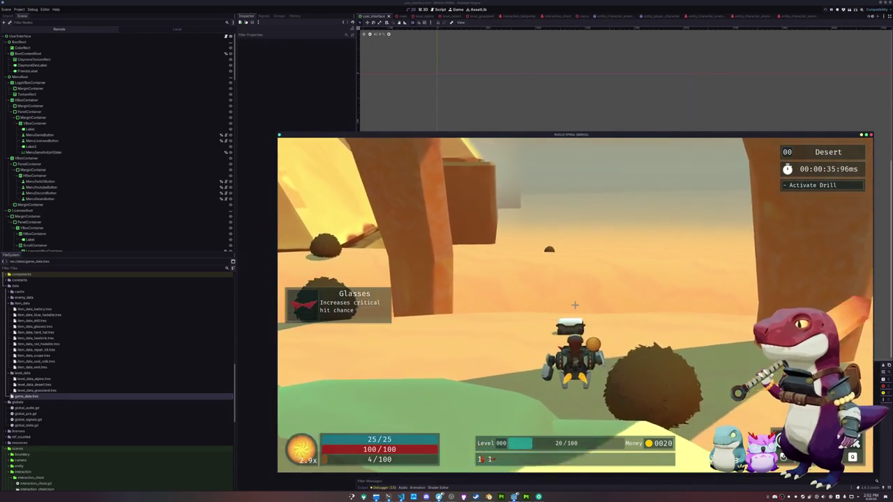
pyautogui.press('w')
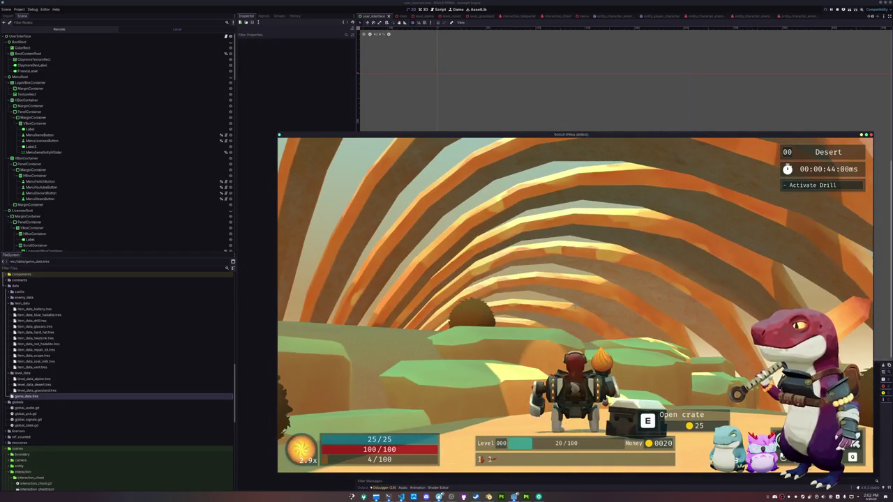
pyautogui.press('Escape')
pyautogui.press('Return')
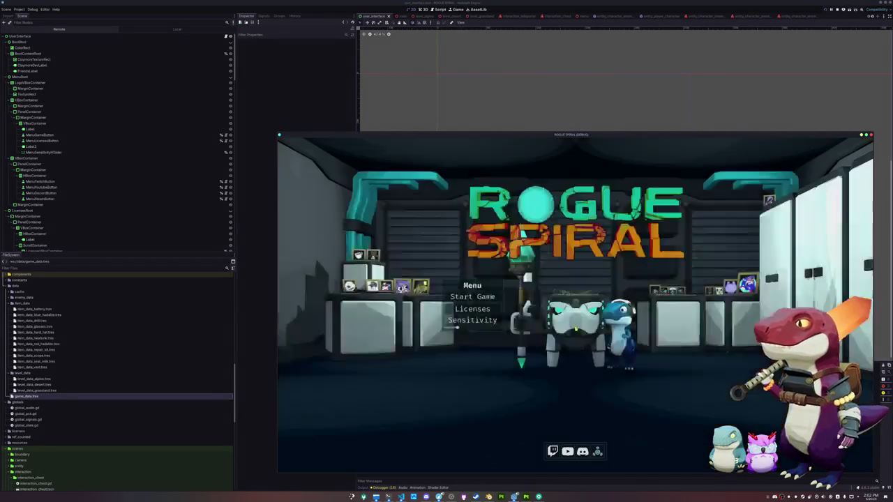
# Close the game window and export all Web presets from Project > Export as Release builds
pyautogui.click(869, 134)
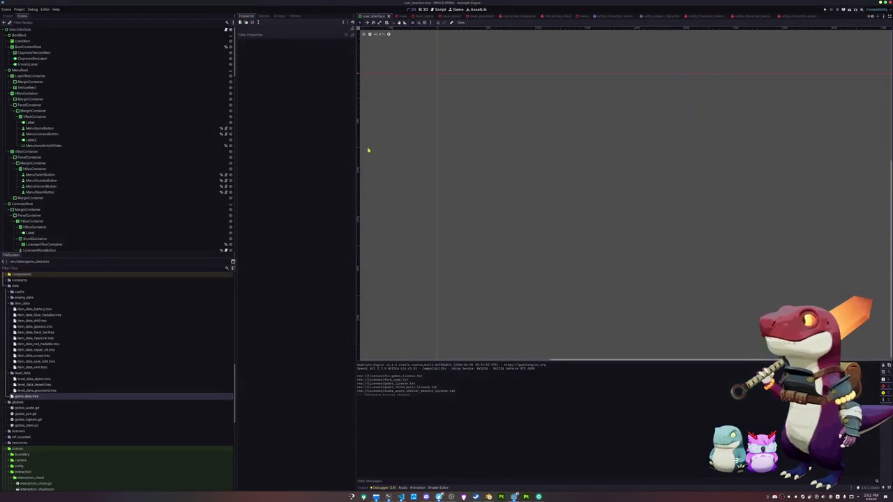
pyautogui.click(19, 9)
pyautogui.click(34, 36)
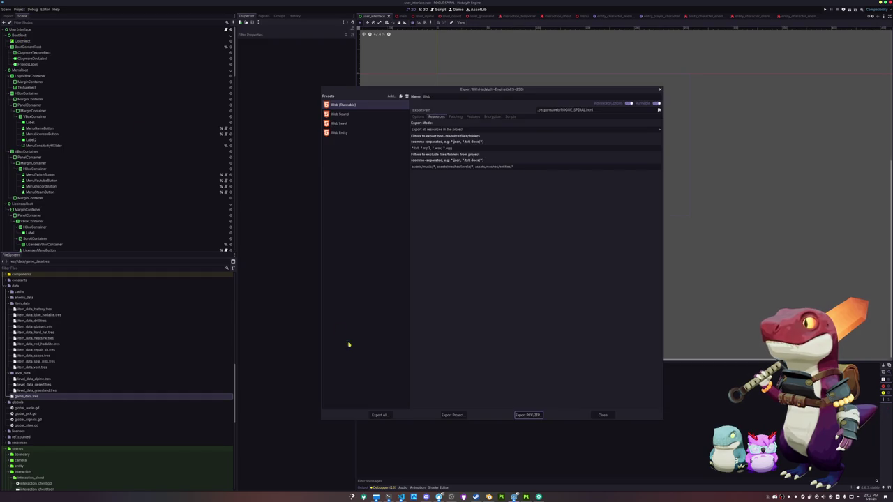
pyautogui.click(375, 414)
pyautogui.click(472, 253)
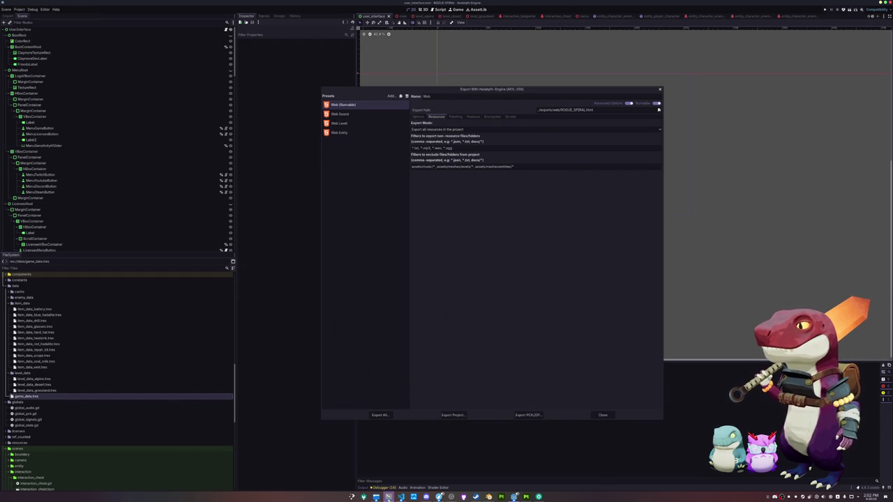
pyautogui.moveTo(389, 496)
pyautogui.click(491, 471)
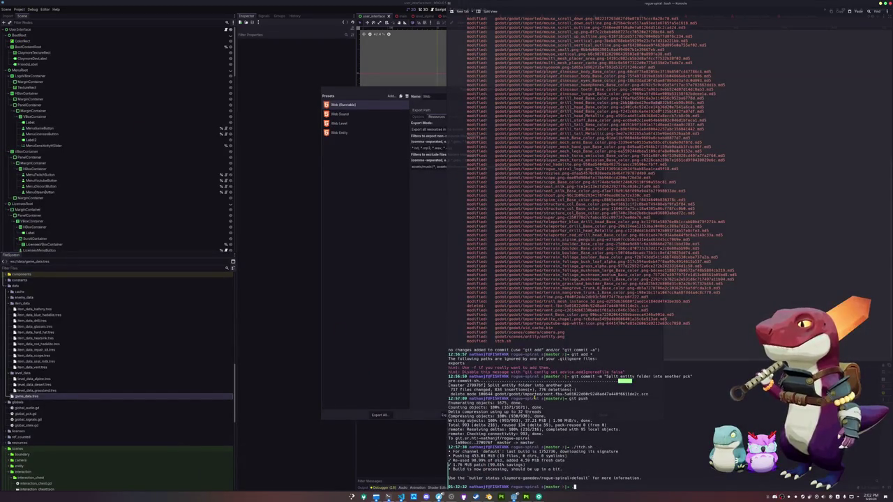
pyautogui.write('./itch.sh')
# Run ./itch.sh in Konsole to push the 266.31 KiB patch to itch.io with butler
pyautogui.press('Return')
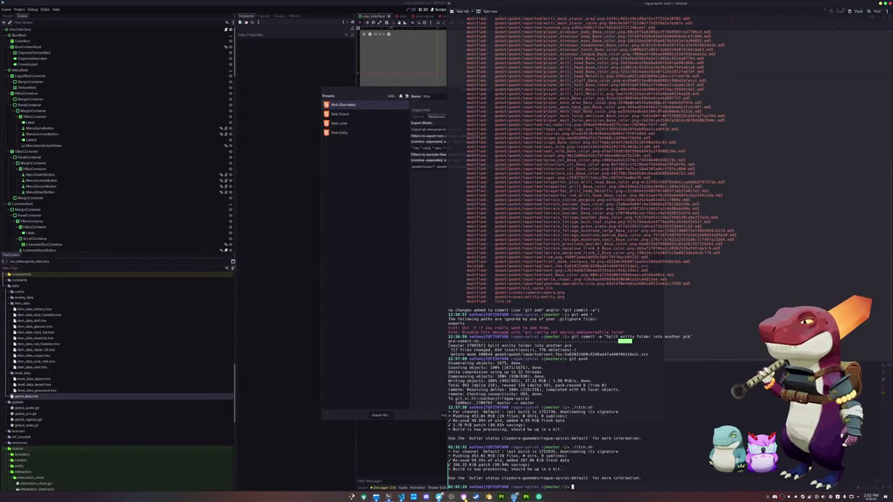
pyautogui.click(438, 496)
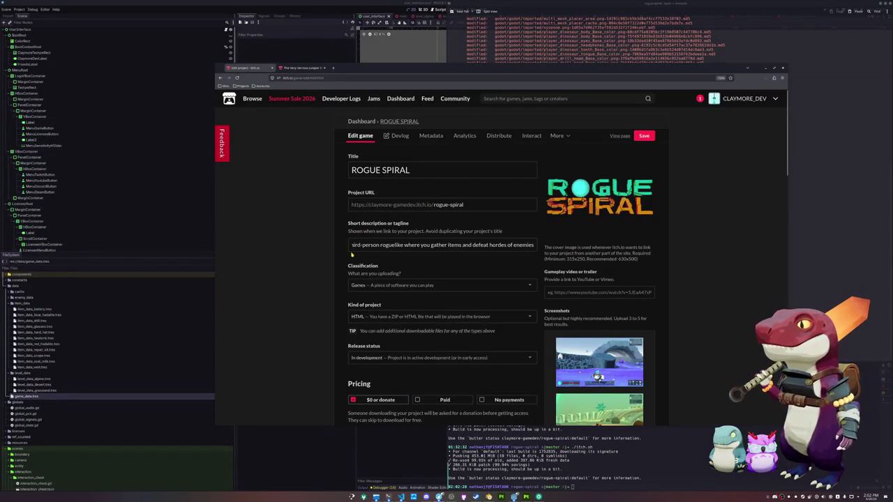
# Save the edit page and add Mouse and Keyboard as Metadata input methods
pyautogui.scroll(-1, 352, 255)
pyautogui.scroll(1, 349, 243)
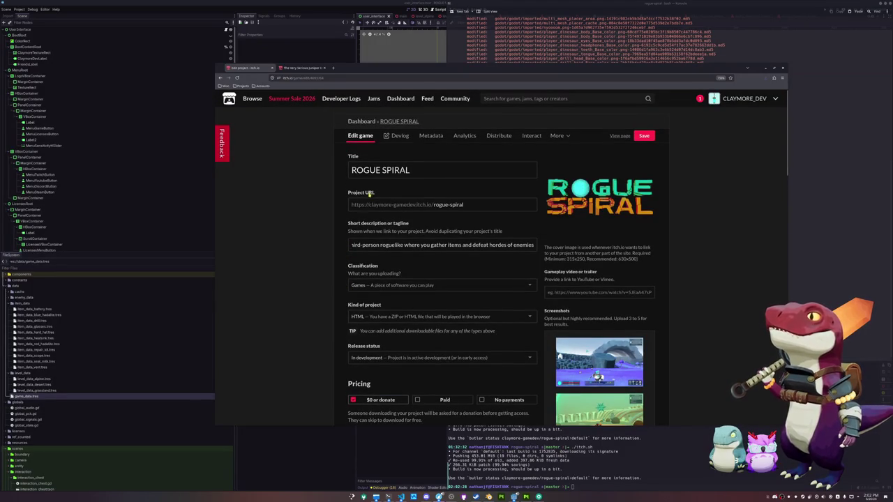
pyautogui.hotkey('ctrl', 's')
pyautogui.click(431, 137)
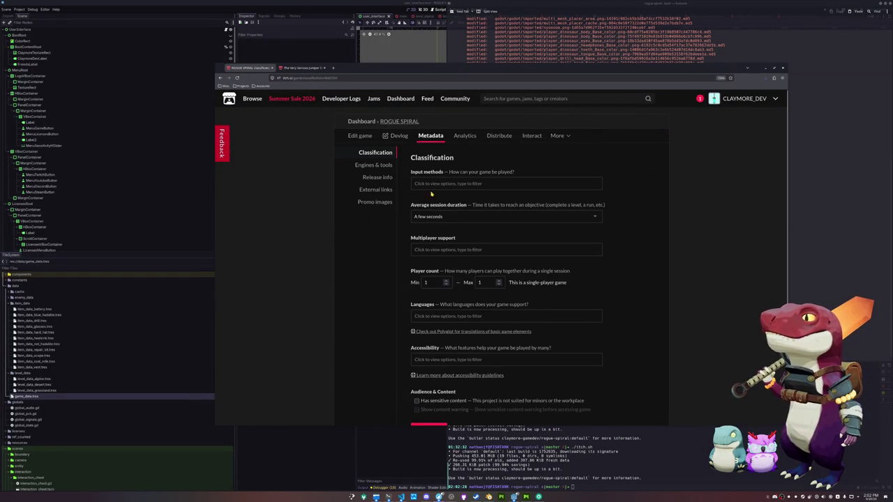
pyautogui.click(443, 183)
pyautogui.scroll(-3, 426, 209)
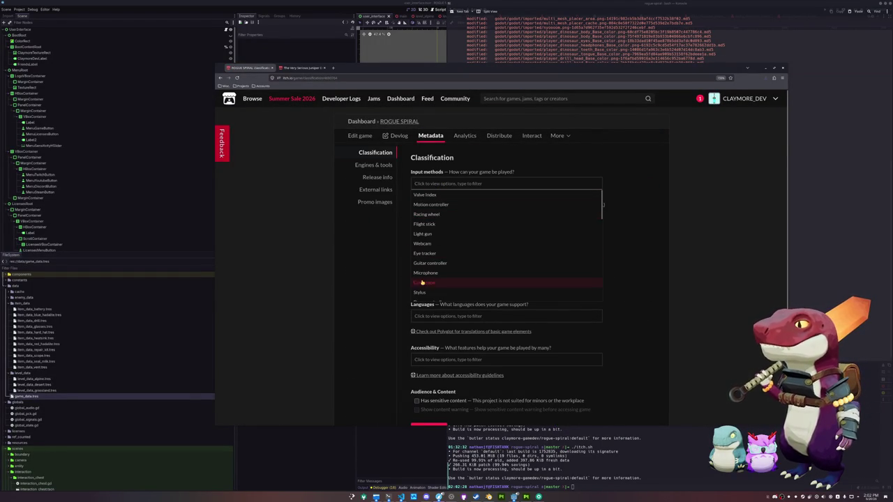
pyautogui.scroll(-2, 418, 244)
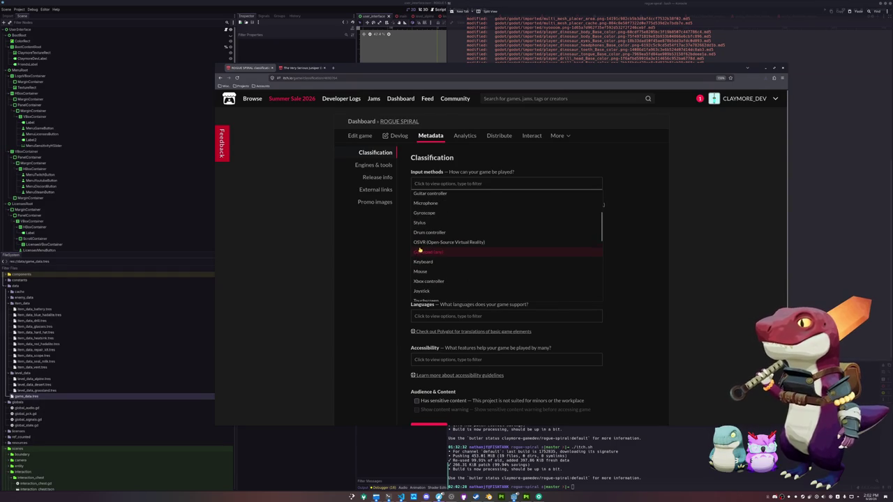
pyautogui.click(420, 272)
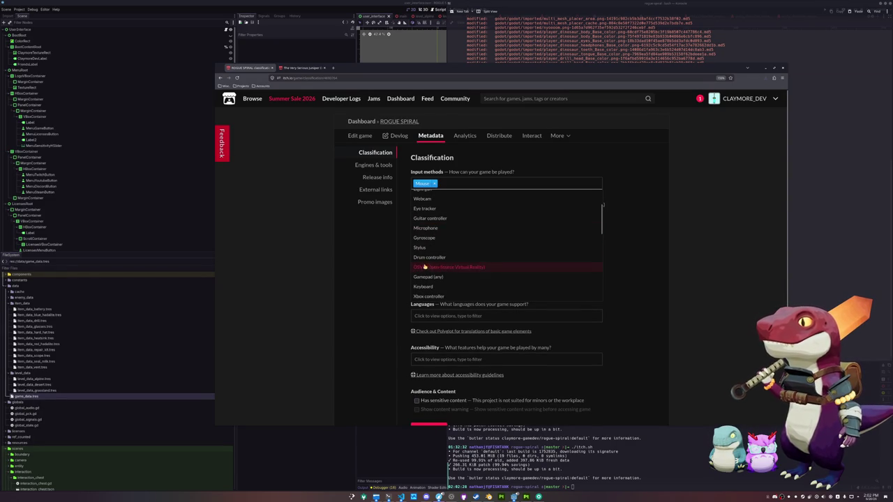
pyautogui.click(426, 287)
pyautogui.click(641, 239)
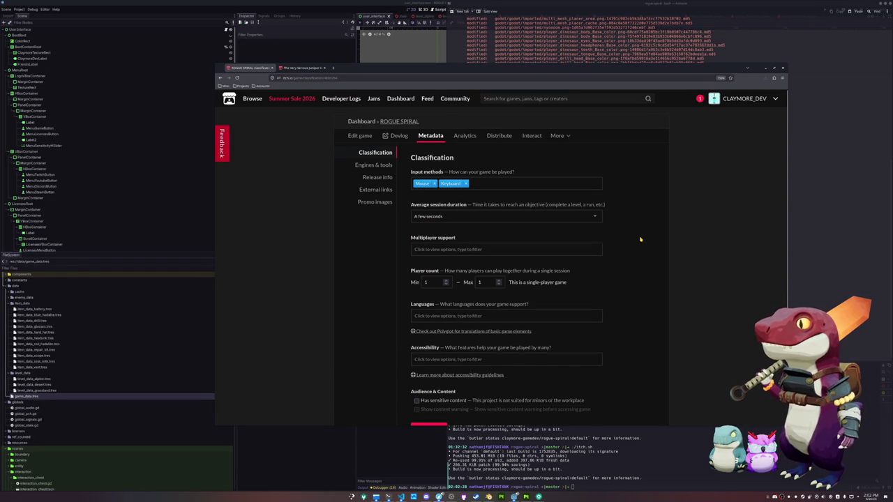
# Set session duration to about a half-hour, leaving multiplayer support unset
pyautogui.click(468, 217)
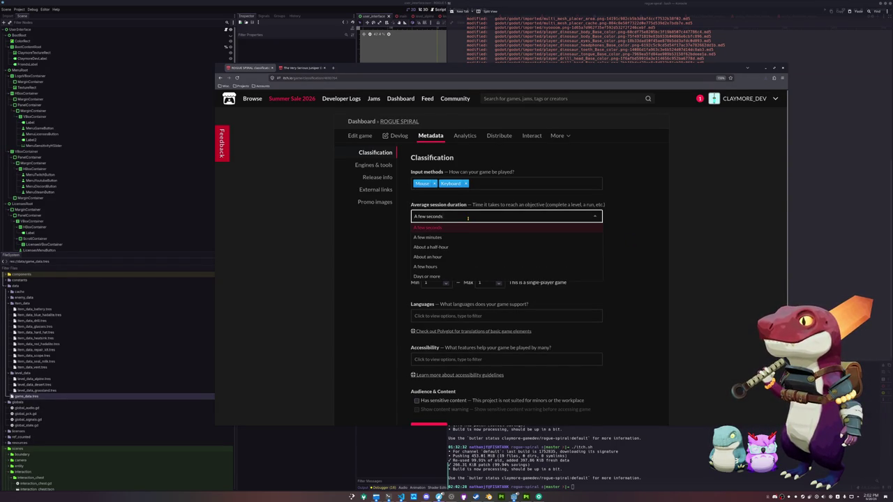
pyautogui.click(448, 248)
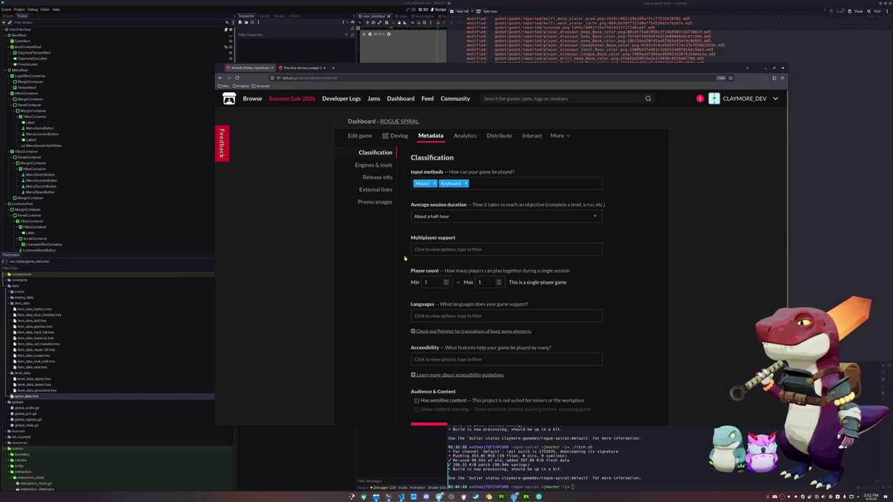
pyautogui.scroll(-1, 405, 259)
pyautogui.click(437, 204)
pyautogui.scroll(-1, 432, 234)
pyautogui.click(398, 237)
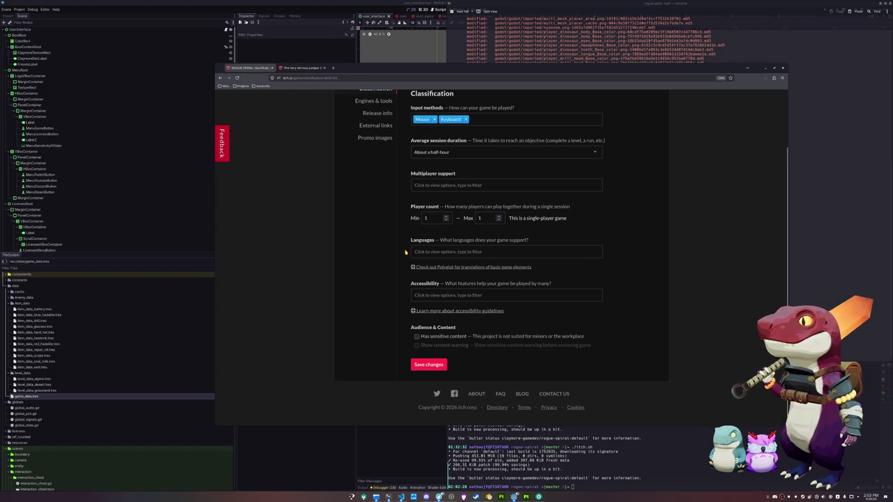
# Add English as a supported language, leave accessibility empty, and save the changes
pyautogui.click(416, 251)
pyautogui.write('eng')
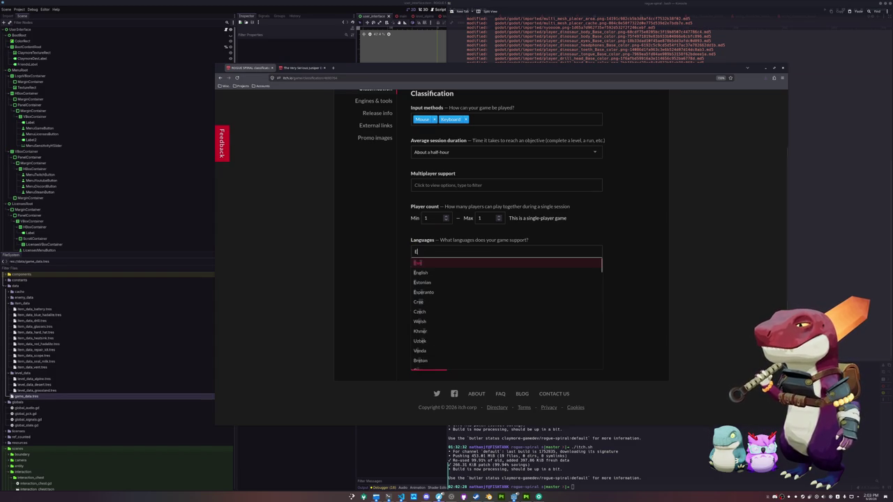
pyautogui.click(420, 264)
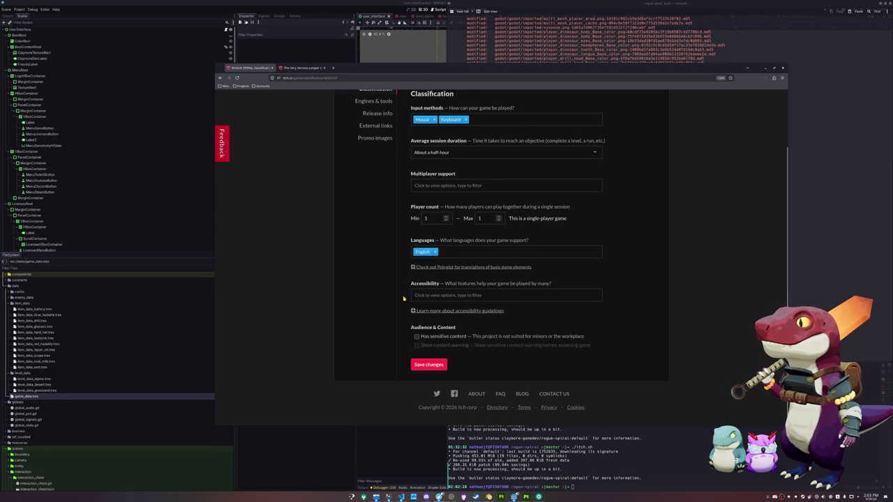
pyautogui.click(422, 295)
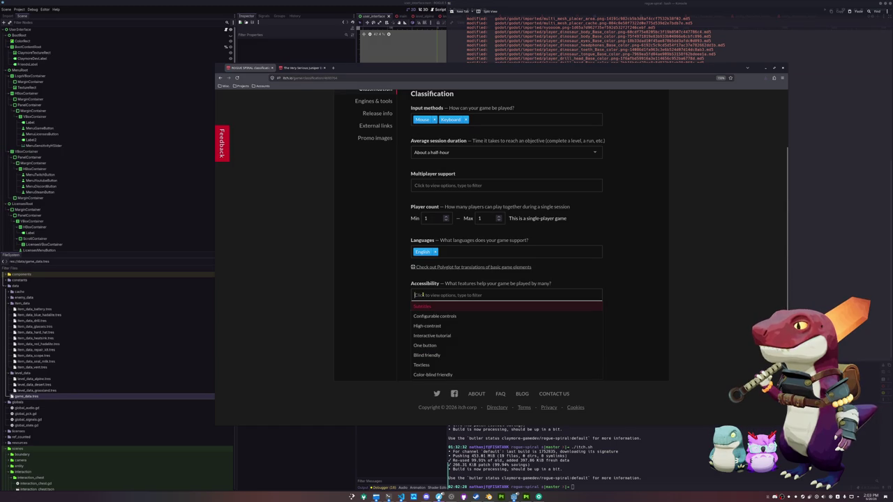
pyautogui.click(404, 297)
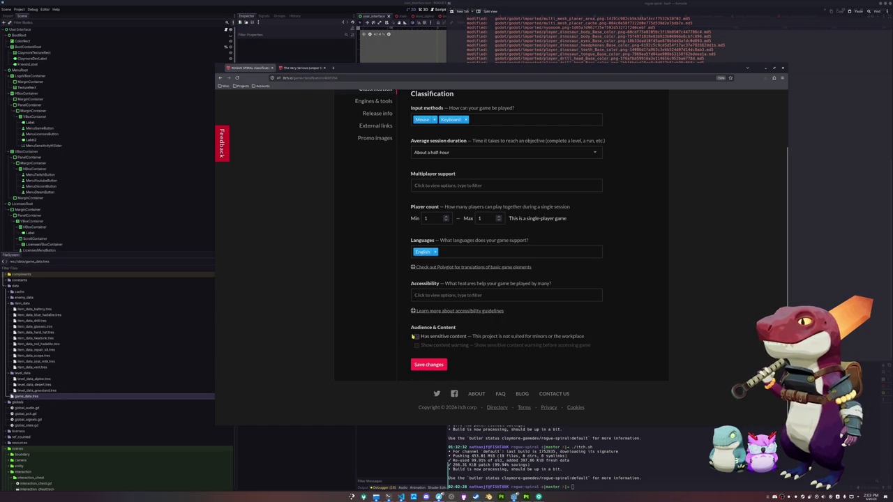
pyautogui.click(416, 365)
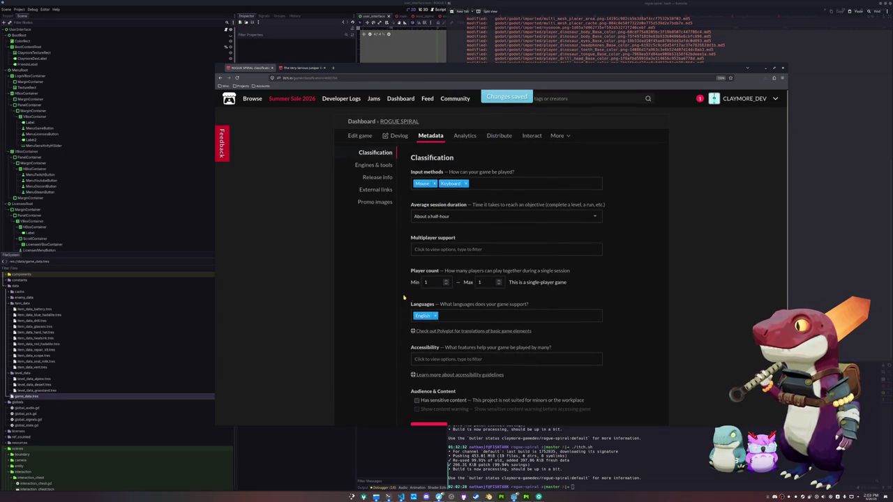
# Add Godot version 4 as the engine in Engines & tools
pyautogui.click(384, 166)
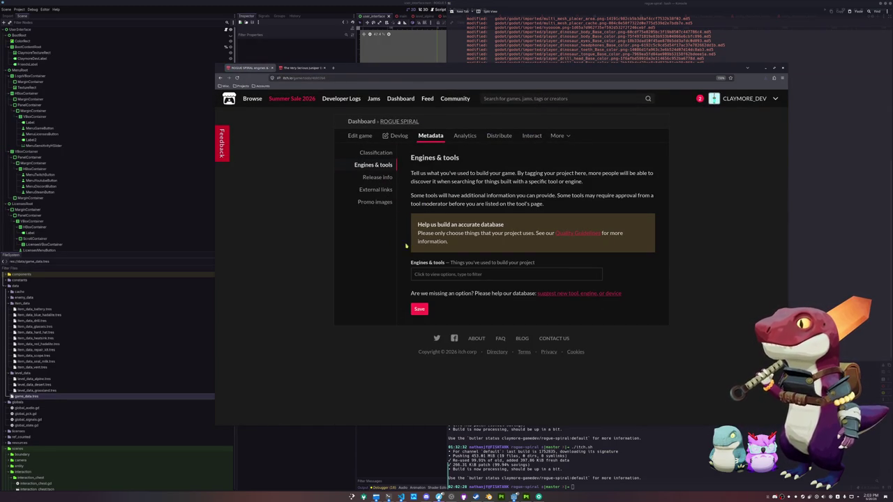
pyautogui.click(421, 275)
pyautogui.write('Godot')
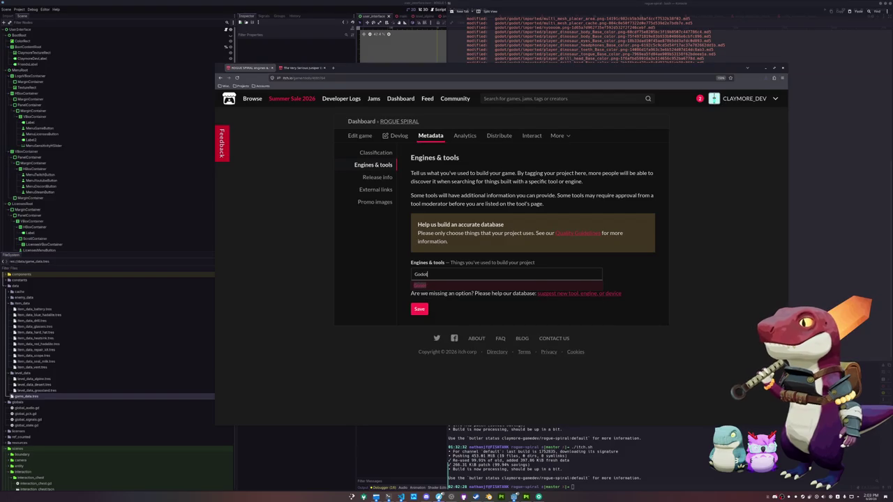
pyautogui.click(432, 286)
pyautogui.click(433, 338)
pyautogui.click(430, 348)
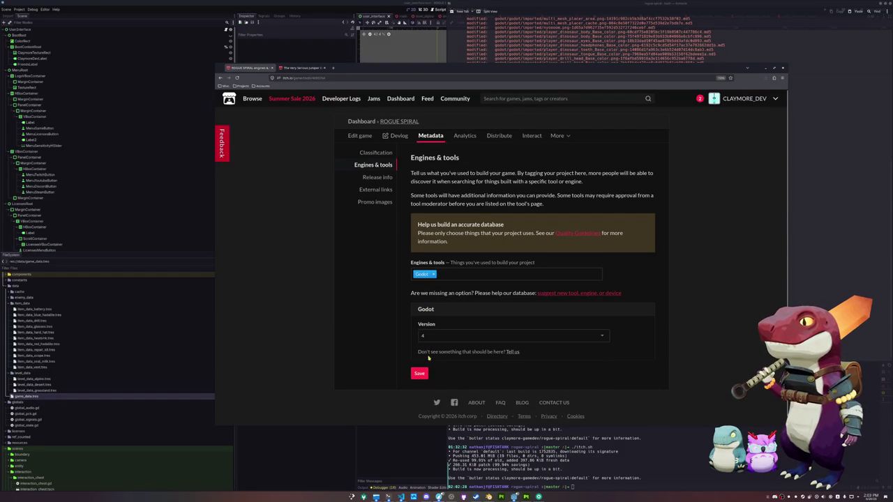
pyautogui.click(377, 177)
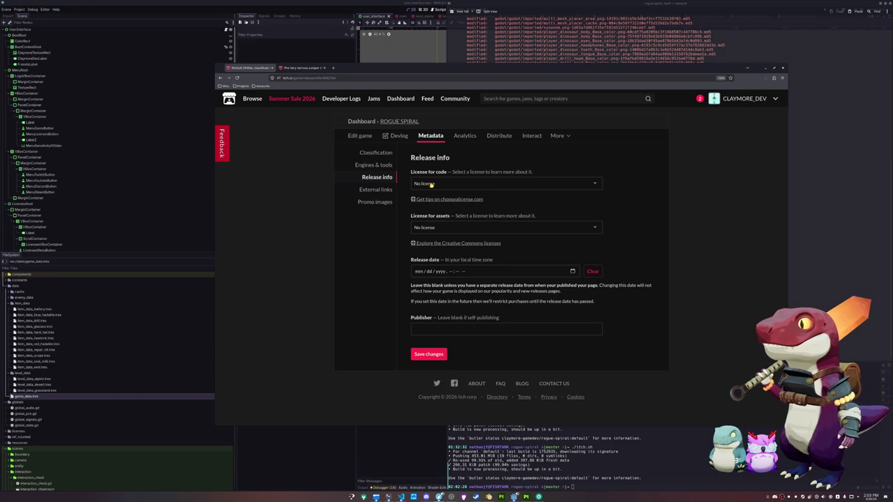
# Set code and asset licences to All rights reserved, leave the release date blank, and save
pyautogui.click(432, 184)
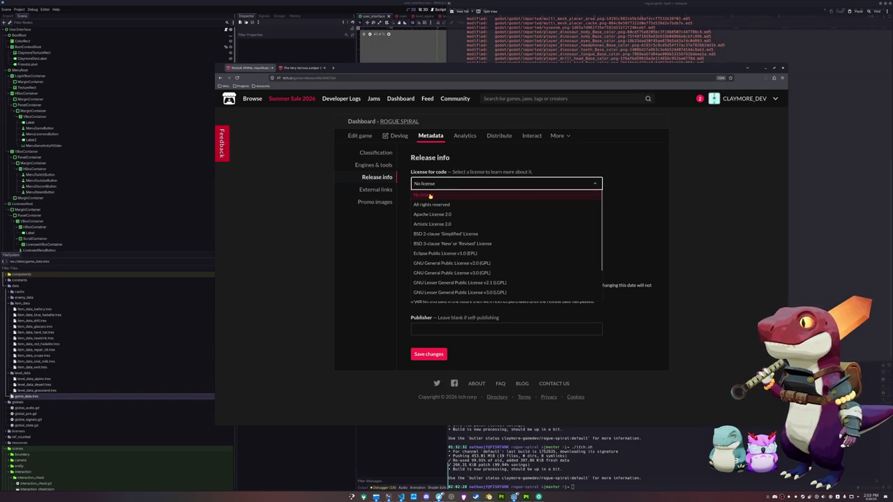
pyautogui.click(431, 204)
pyautogui.scroll(-1, 405, 221)
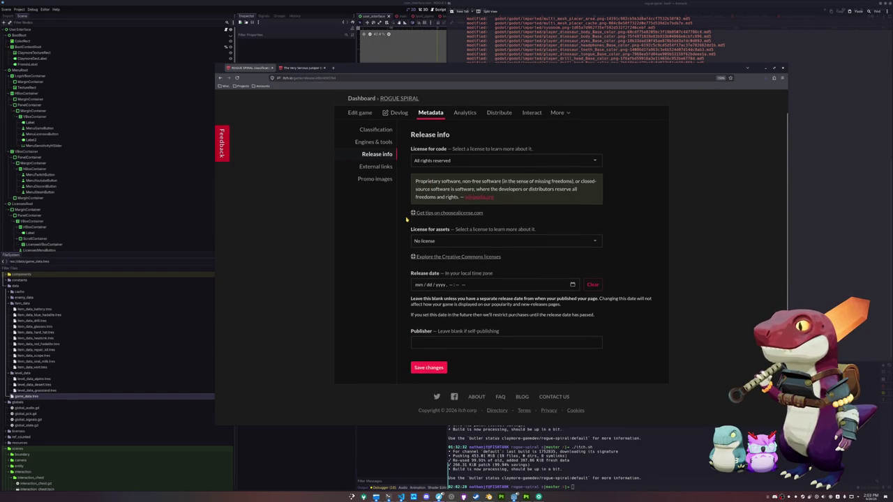
pyautogui.click(420, 240)
pyautogui.click(422, 262)
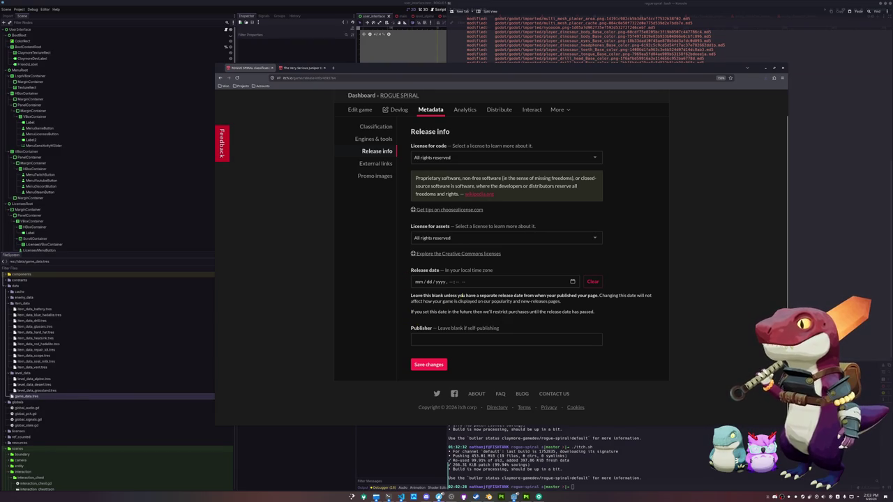
pyautogui.click(477, 284)
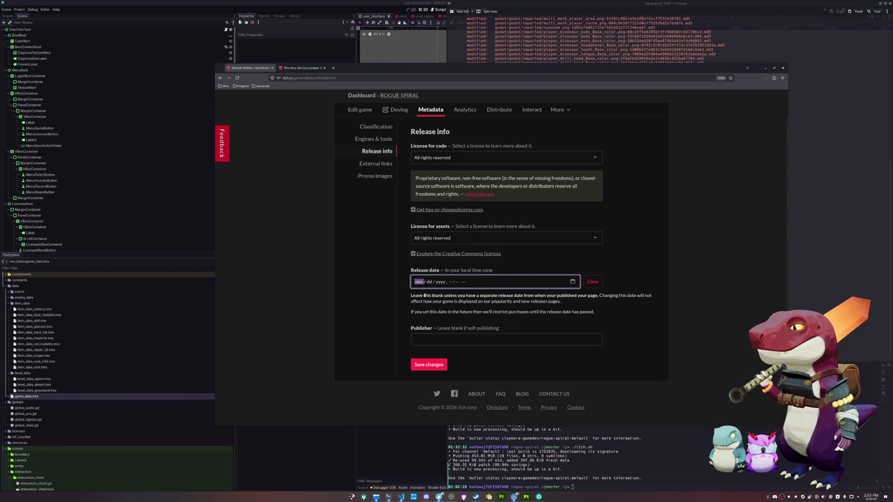
pyautogui.write('06 / 26 /')
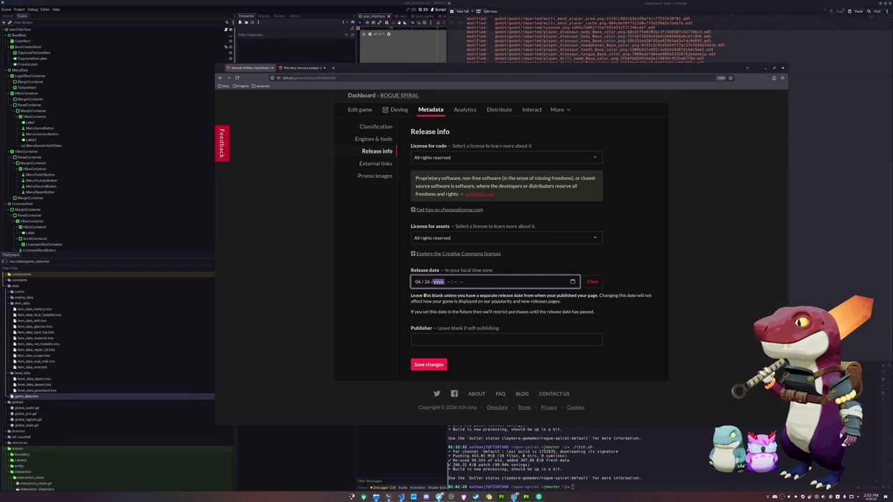
pyautogui.write('026')
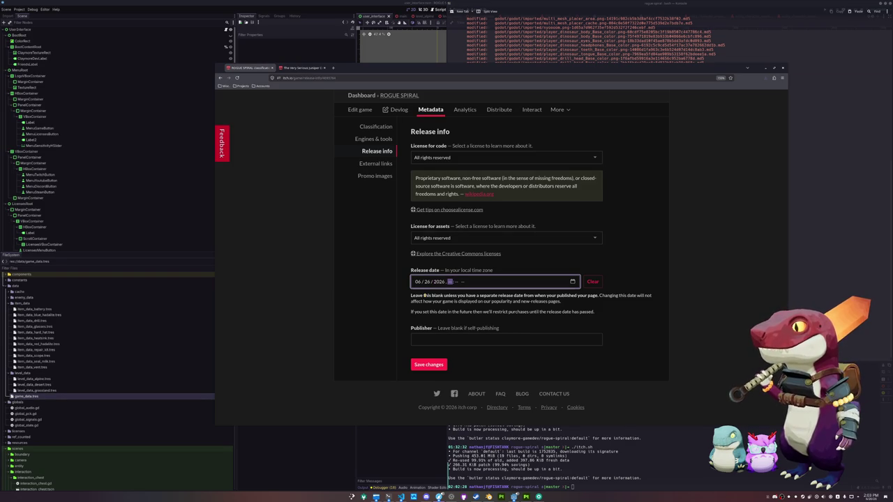
pyautogui.click(436, 307)
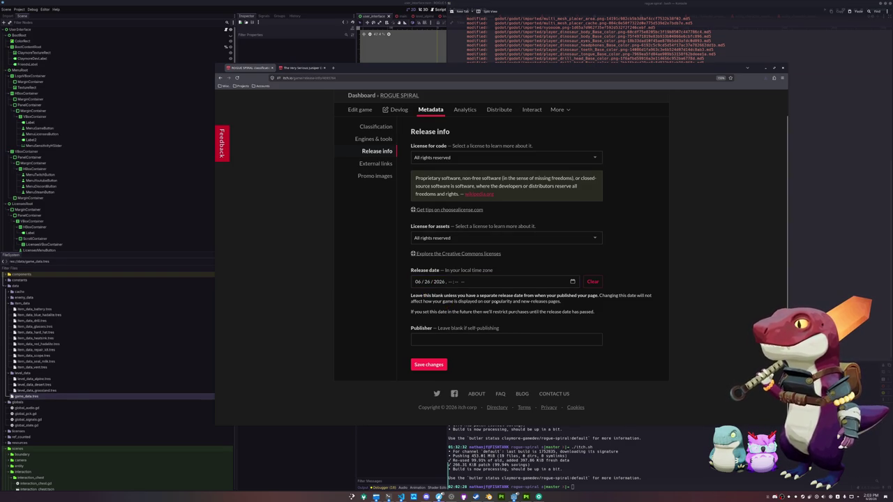
pyautogui.click(493, 283)
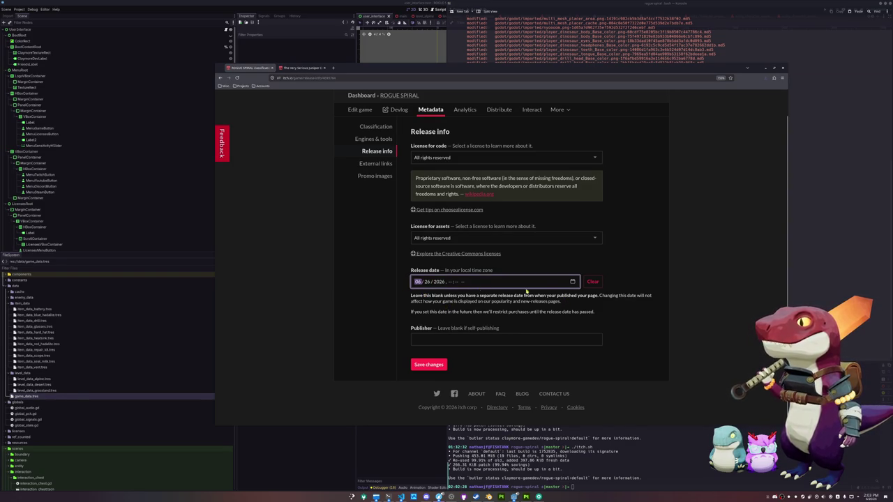
pyautogui.click(592, 283)
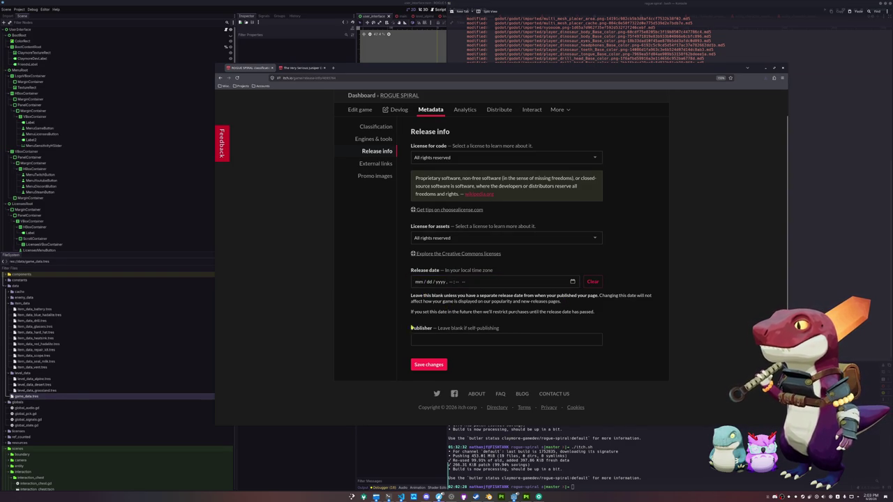
pyautogui.click(429, 363)
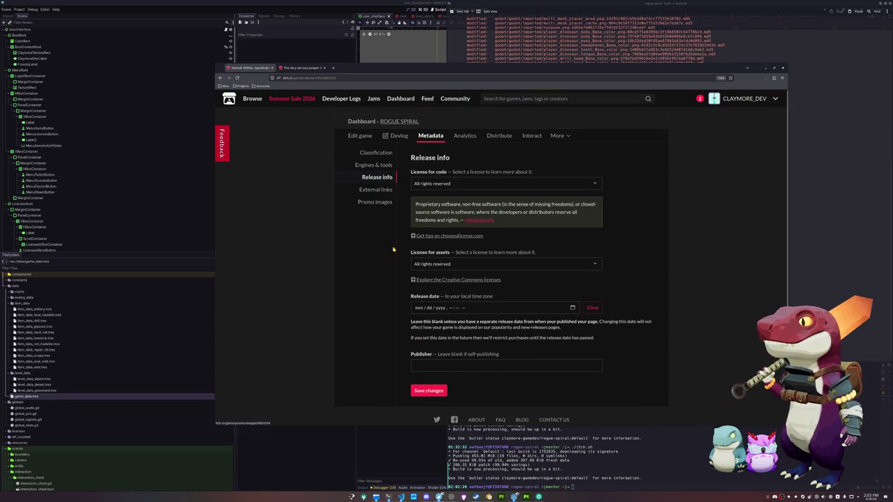
# Add an empty Discord row under External links
pyautogui.click(375, 189)
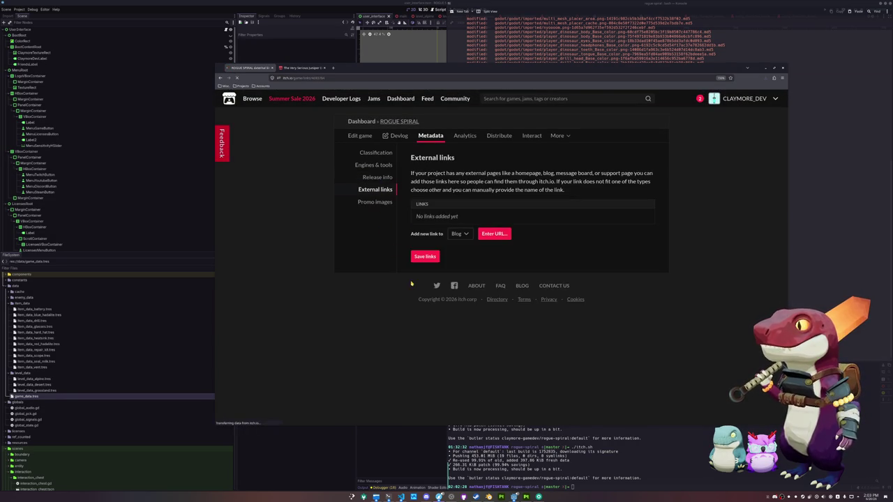
pyautogui.click(461, 236)
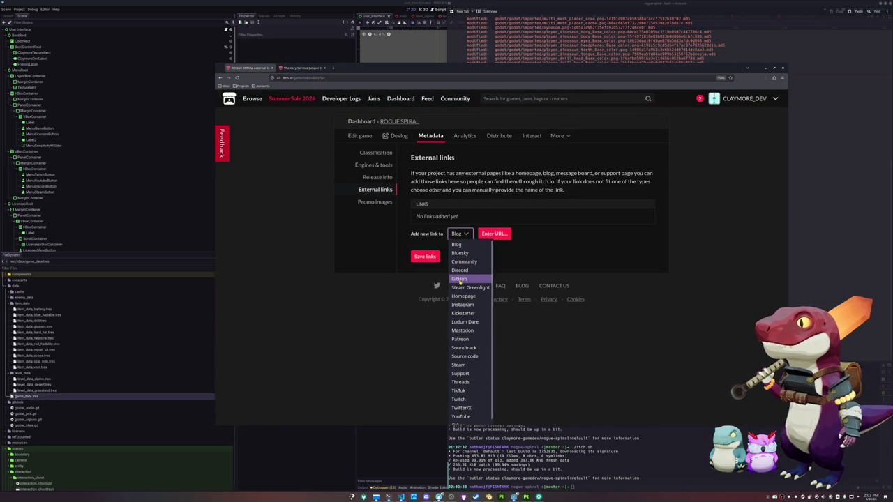
pyautogui.click(460, 271)
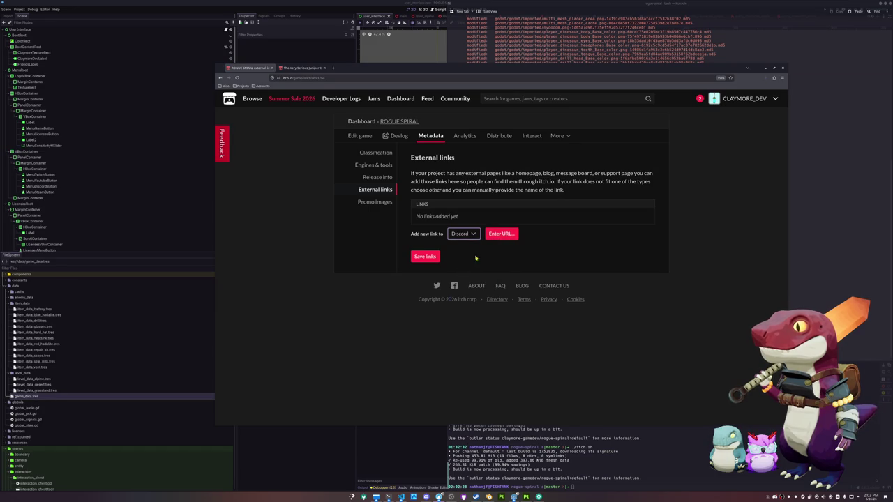
pyautogui.click(497, 235)
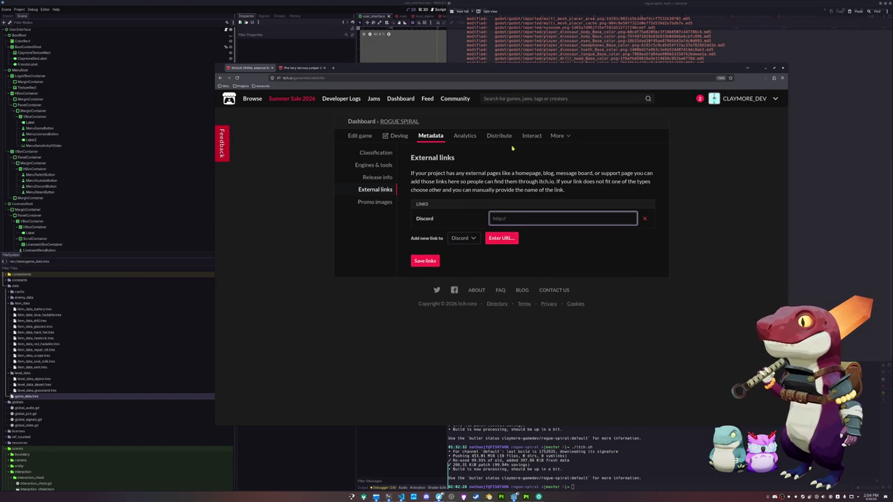
pyautogui.moveTo(527, 69)
pyautogui.mouseDown()
pyautogui.moveTo(384, 59)
pyautogui.moveTo(310, 22)
pyautogui.mouseUp()
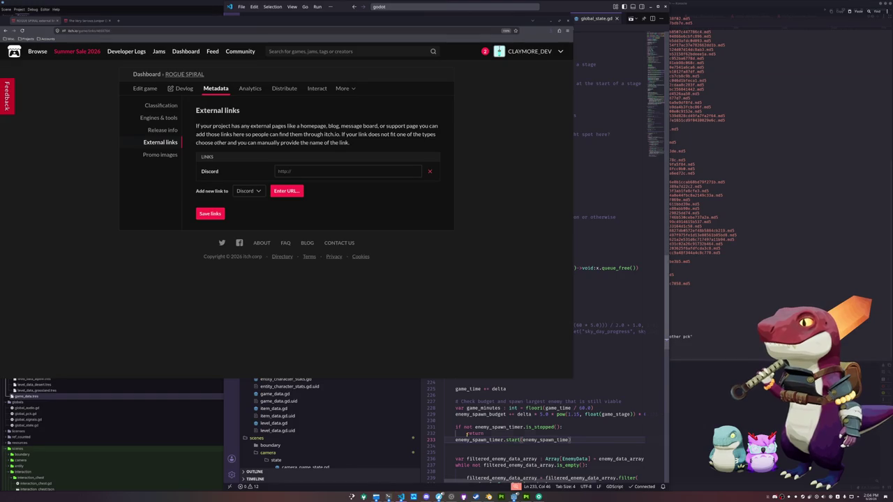
# Snap VS Code to the right half and open user_interface_menu_state.gd with Ctrl+P
pyautogui.press('super+Right')
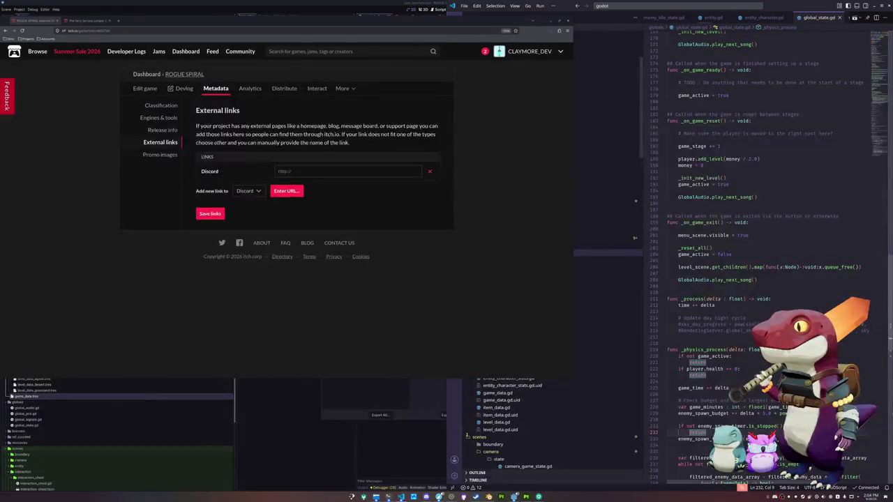
pyautogui.hotkey('ctrl', 'p')
pyautogui.write('main')
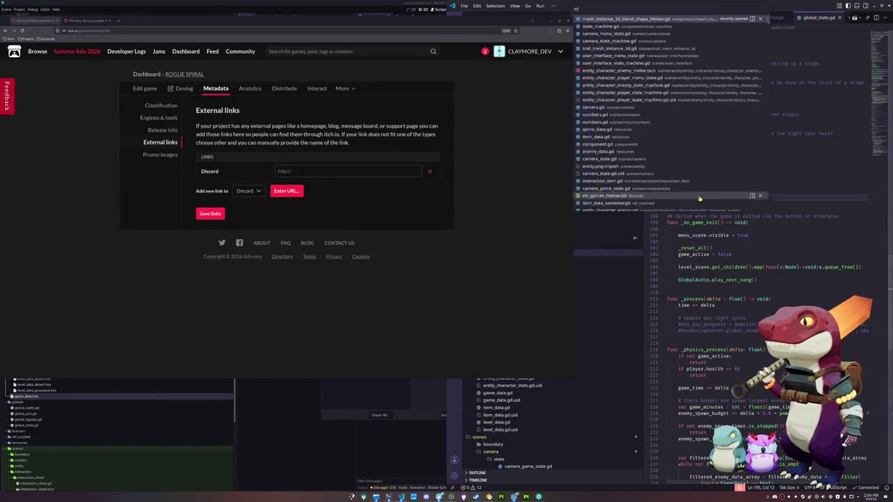
pyautogui.press('BackSpace')
pyautogui.press('BackSpace')
pyautogui.press('BackSpace')
pyautogui.write('enu')
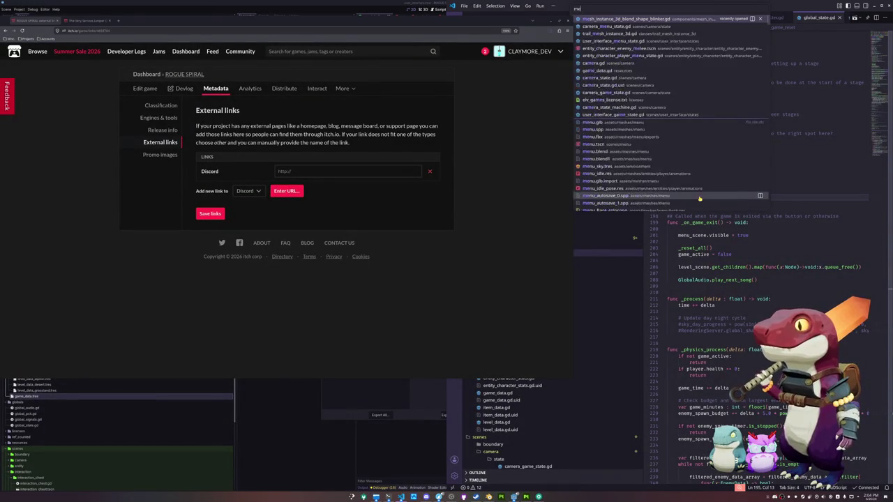
pyautogui.press('Down')
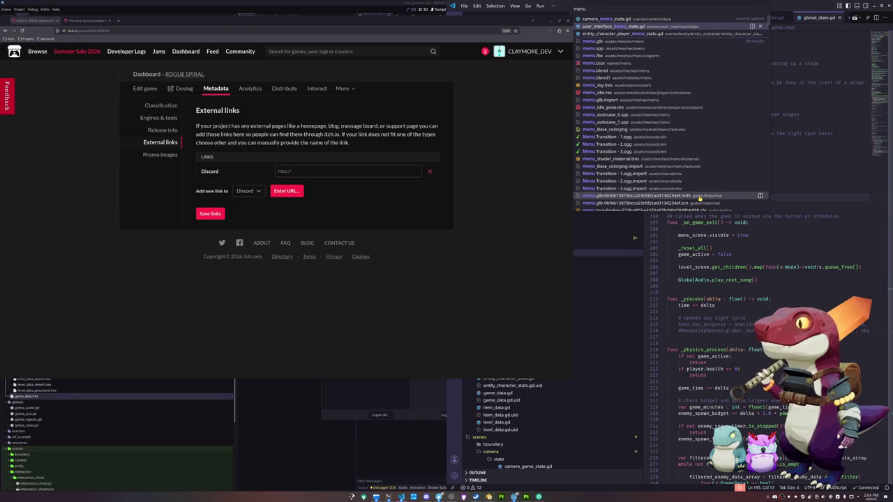
pyautogui.press('Return')
# Paste the discord_uri invite link from the script into itch.io's Discord URL field
pyautogui.scroll(2, 705, 164)
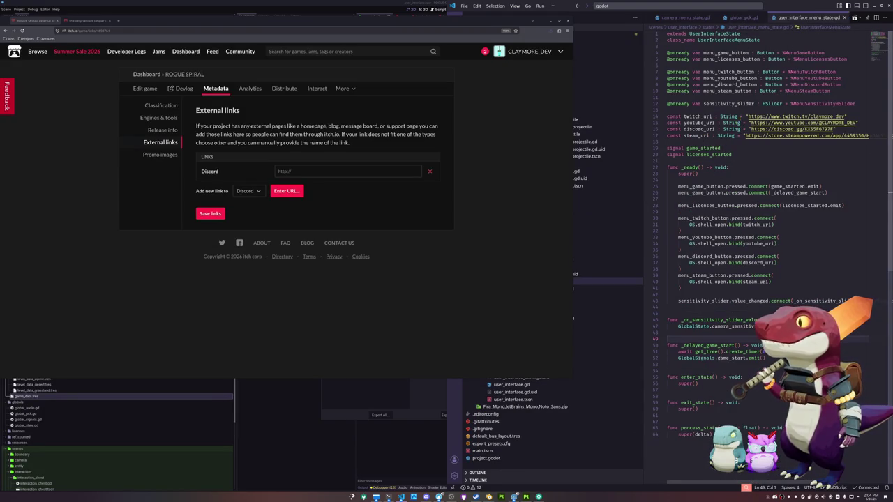
pyautogui.moveTo(750, 130); pyautogui.dragTo(834, 130)
pyautogui.click(322, 173)
pyautogui.write('https://discord.gg/KXS5FG797F')
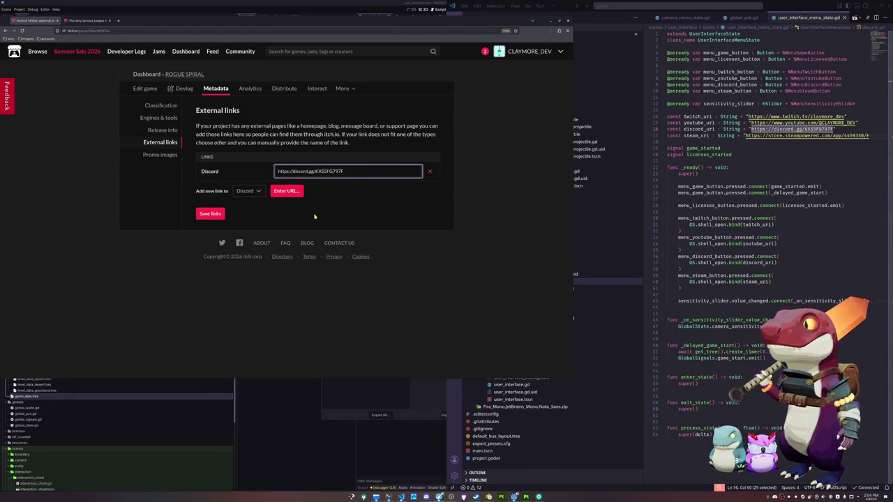
pyautogui.click(248, 191)
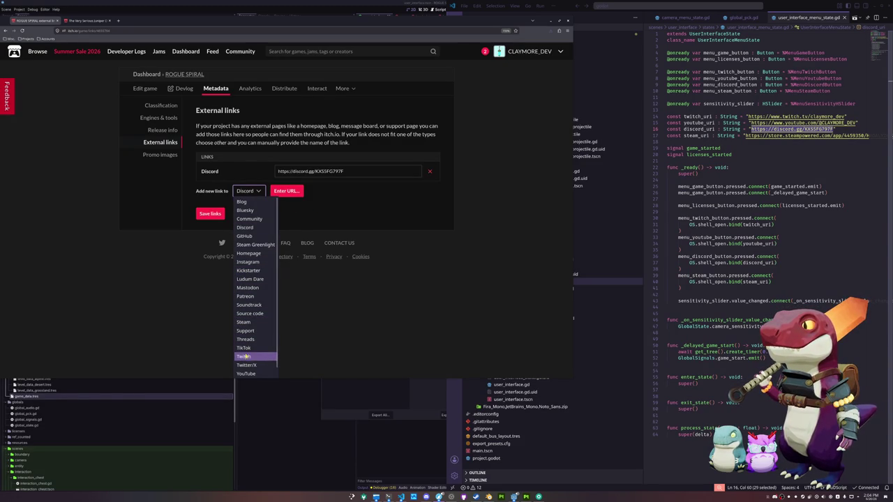
# Add a Twitch link row holding the Twitch channel URL from the script
pyautogui.click(245, 357)
pyautogui.click(285, 192)
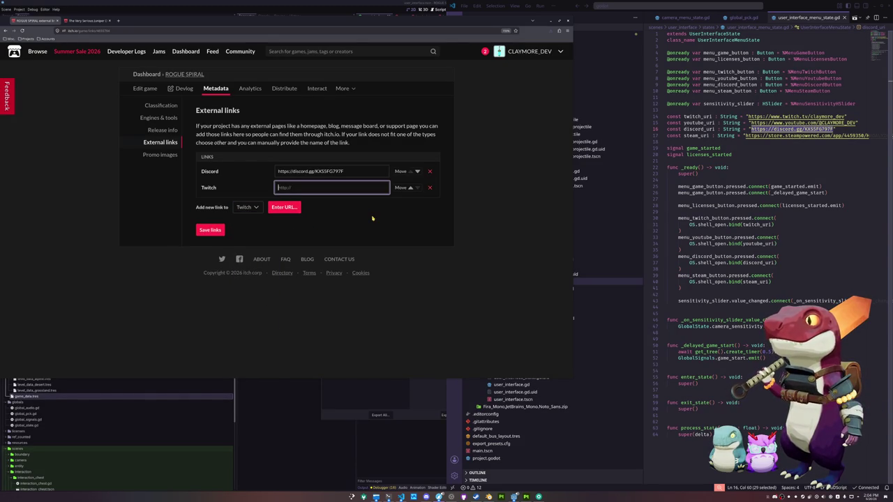
pyautogui.moveTo(748, 116); pyautogui.dragTo(845, 117)
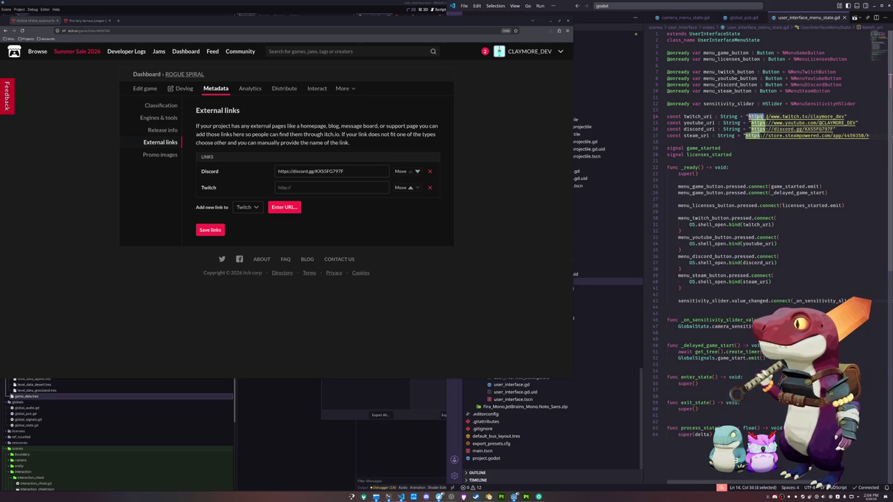
pyautogui.click(307, 186)
pyautogui.write('https://www.twitch.tv/claymore_dev')
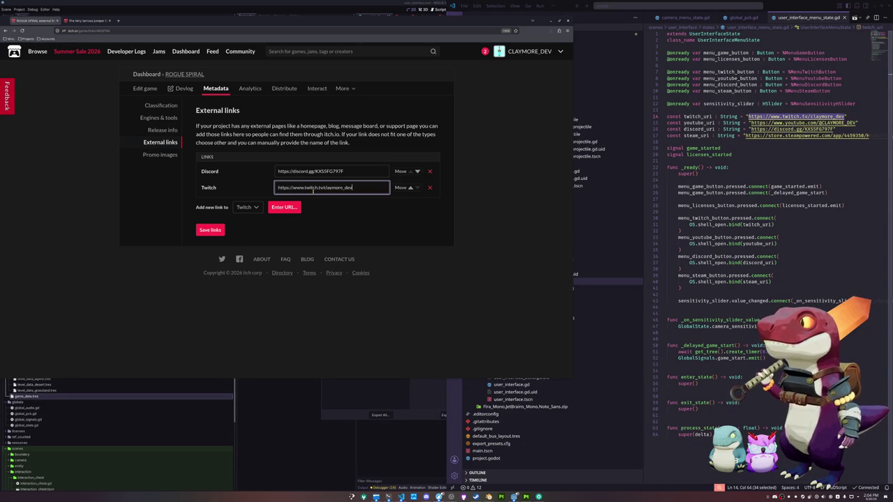
pyautogui.click(293, 219)
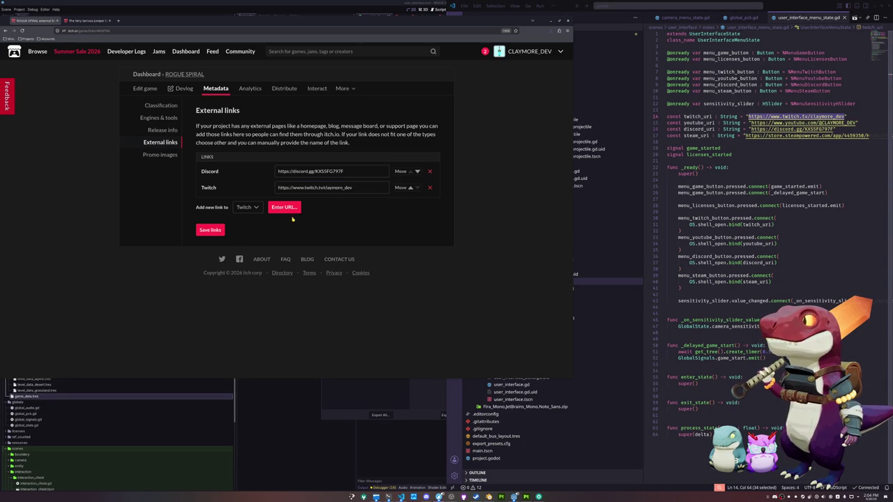
# Add a YouTube row with the copied YouTube channel URL and save the external links
pyautogui.click(245, 208)
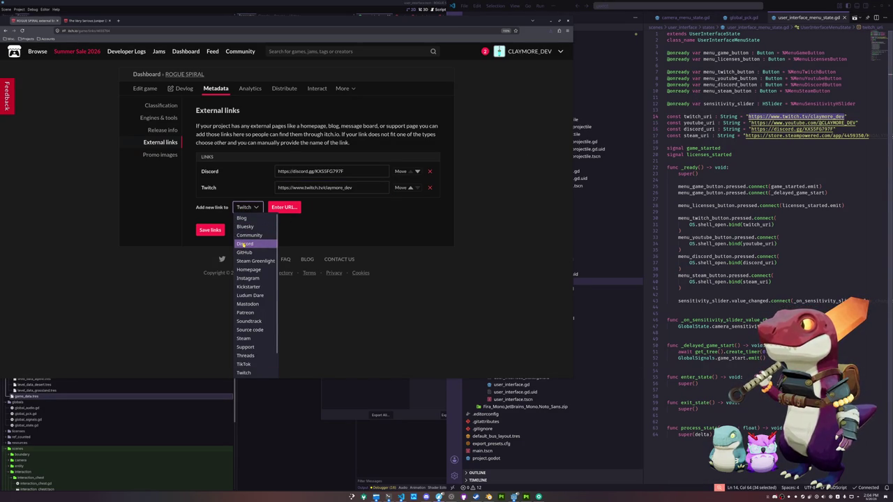
pyautogui.scroll(-2, 242, 243)
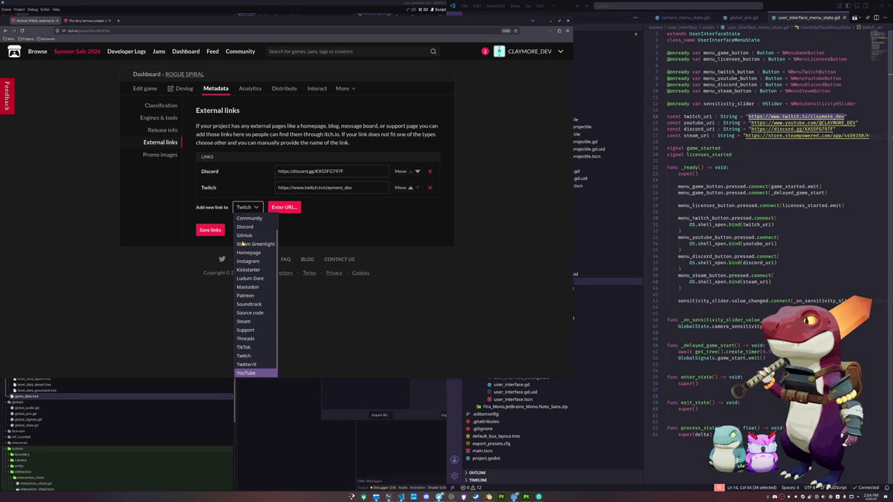
pyautogui.click(246, 373)
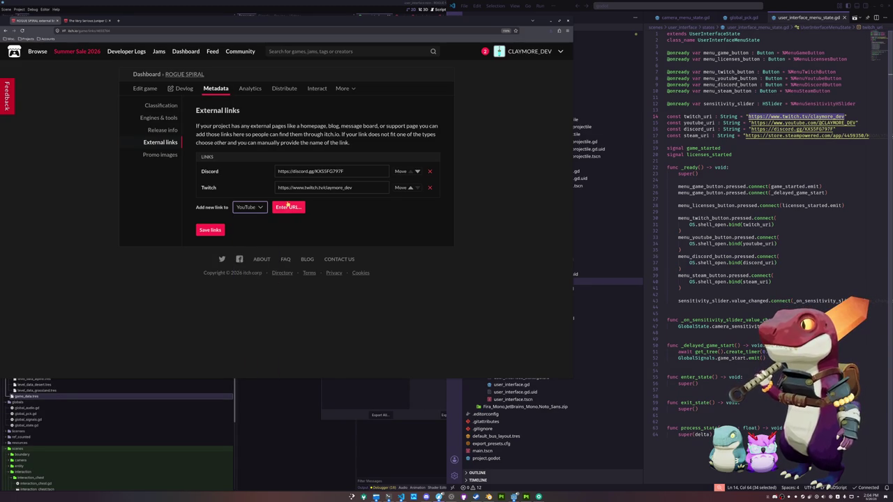
pyautogui.click(287, 207)
pyautogui.moveTo(751, 123); pyautogui.dragTo(858, 123)
pyautogui.hotkey('ctrl', 'c')
pyautogui.click(332, 203)
pyautogui.hotkey('ctrl', 'v')
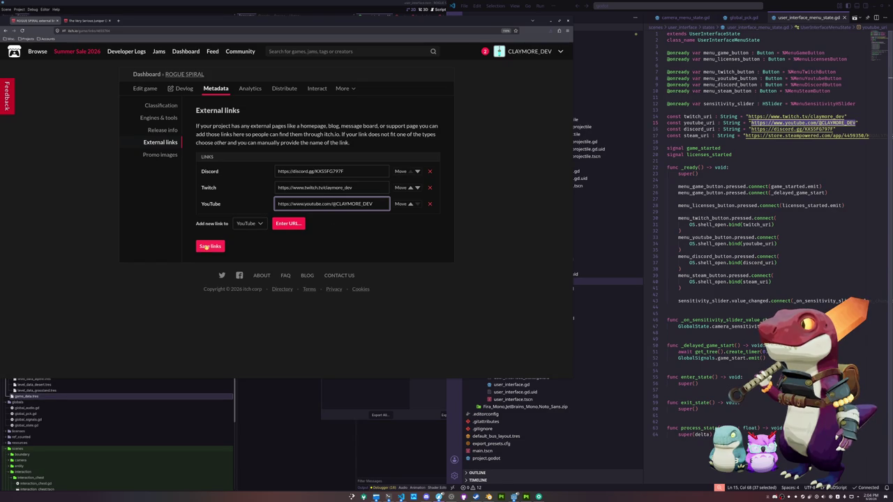
pyautogui.click(206, 247)
pyautogui.click(162, 154)
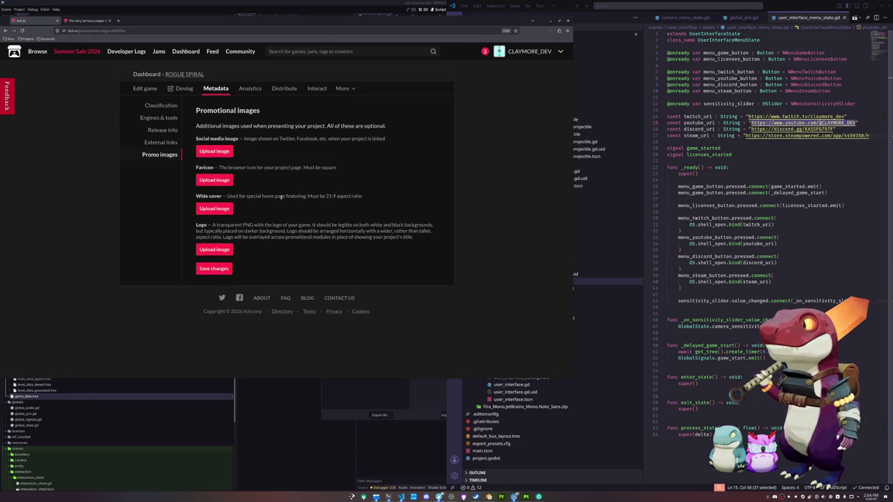
# Browse the Analytics, Distribute, Interact, Devlog and Edit game tabs of ROGUE SPIRAL
pyautogui.click(250, 88)
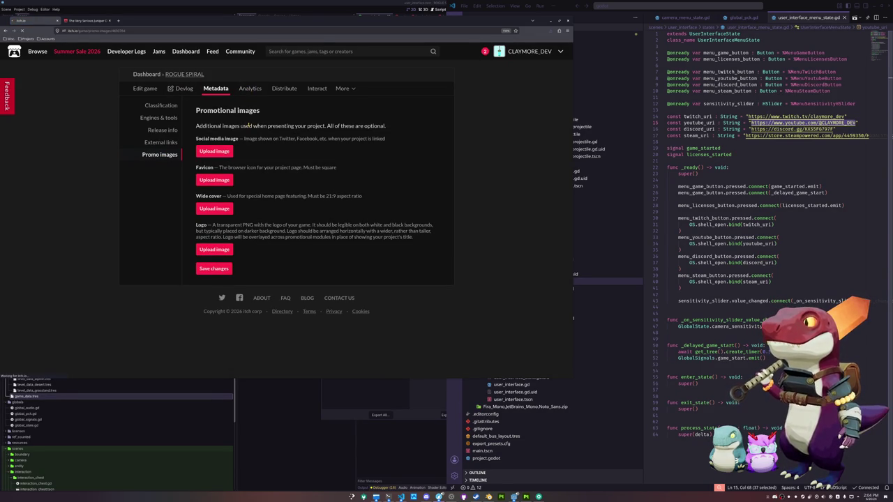
pyautogui.click(283, 89)
pyautogui.click(315, 88)
pyautogui.click(178, 89)
pyautogui.click(149, 89)
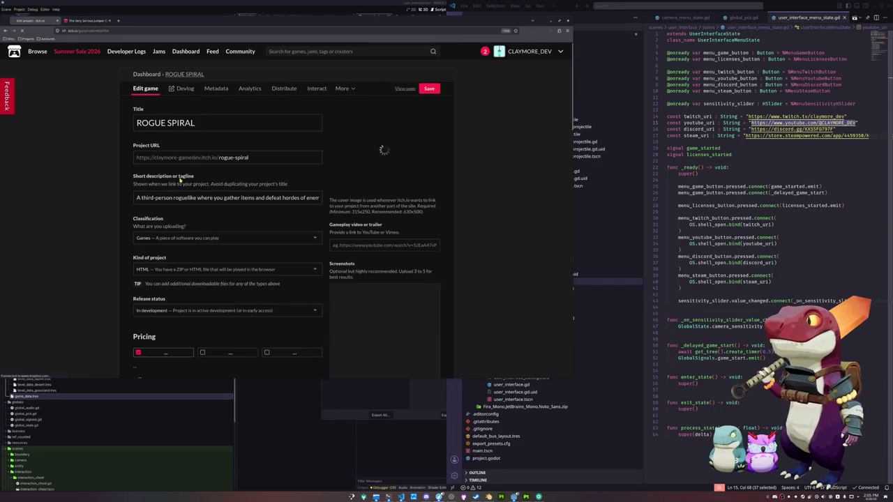
pyautogui.scroll(-5, 121, 235)
pyautogui.scroll(-5, 121, 235)
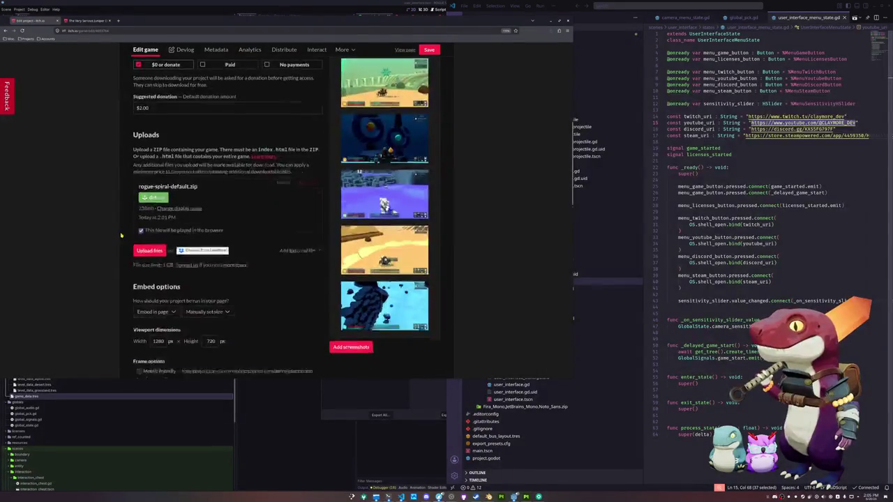
pyautogui.scroll(9, 124, 238)
pyautogui.scroll(3, 125, 237)
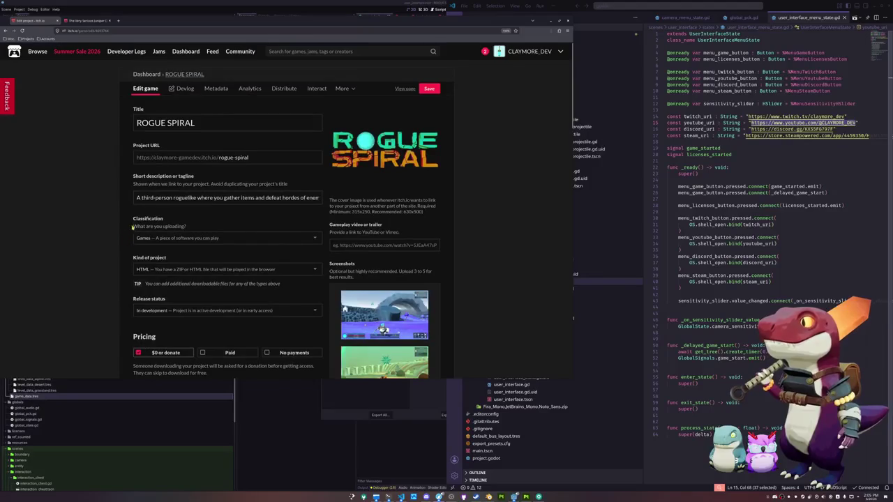
# Open the Distribute > Widget page showing the embed preview and iframe code
pyautogui.click(184, 88)
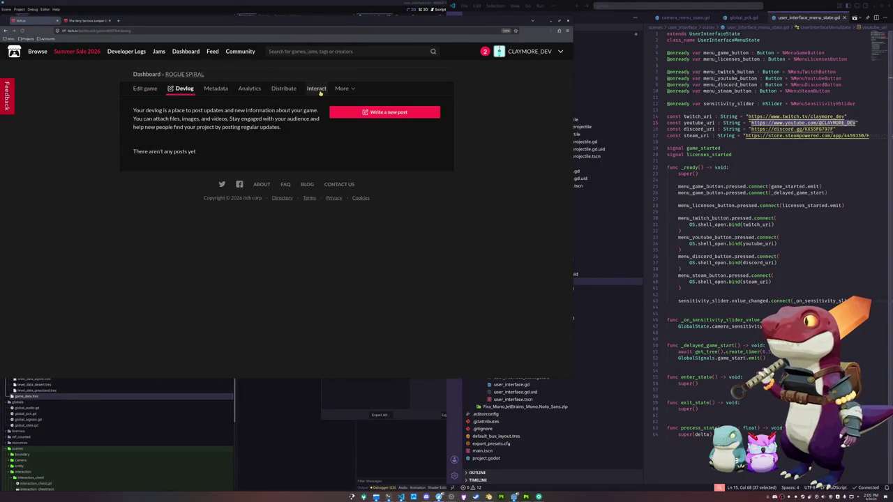
pyautogui.click(316, 89)
pyautogui.click(292, 92)
pyautogui.scroll(-1, 292, 92)
pyautogui.scroll(1, 245, 288)
pyautogui.scroll(-1, 246, 288)
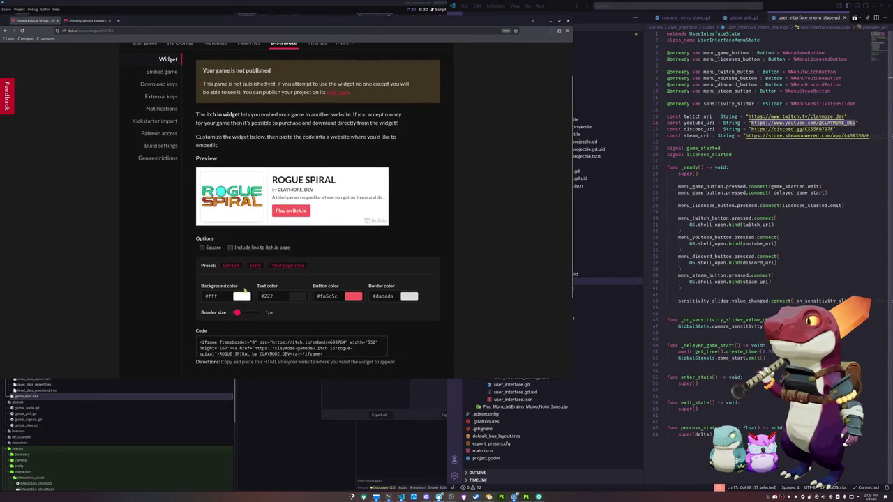
# Inspect the widget background colour picker, leaving the colour unchanged
pyautogui.click(245, 297)
pyautogui.scroll(-2, 332, 293)
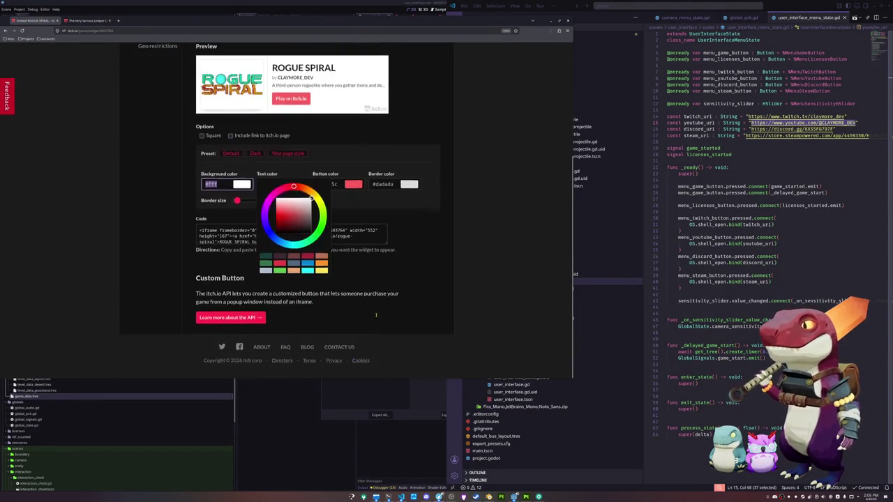
pyautogui.scroll(1, 220, 226)
pyautogui.click(220, 228)
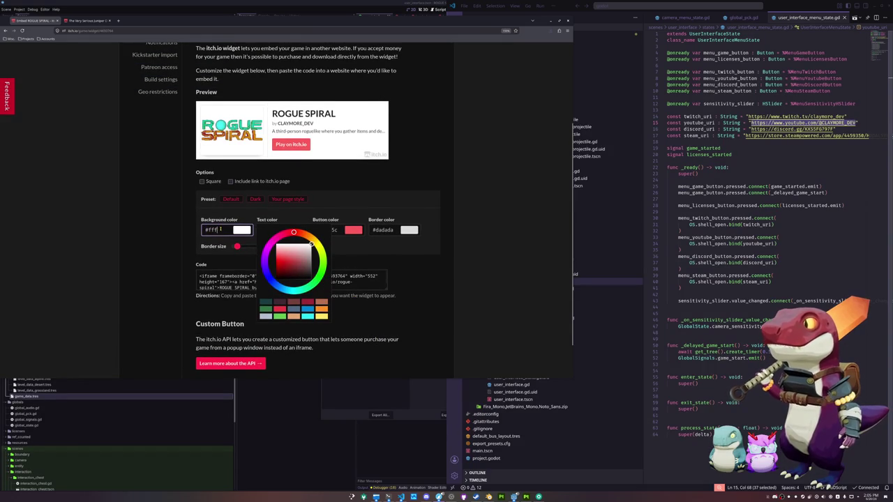
pyautogui.click(189, 229)
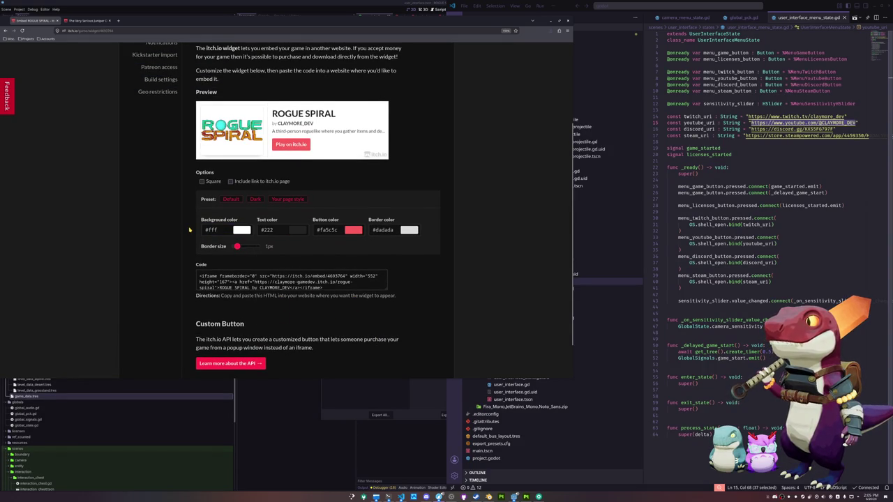
# Try the page-link and square layout widget options, revert both, then open Metadata Classification
pyautogui.click(232, 182)
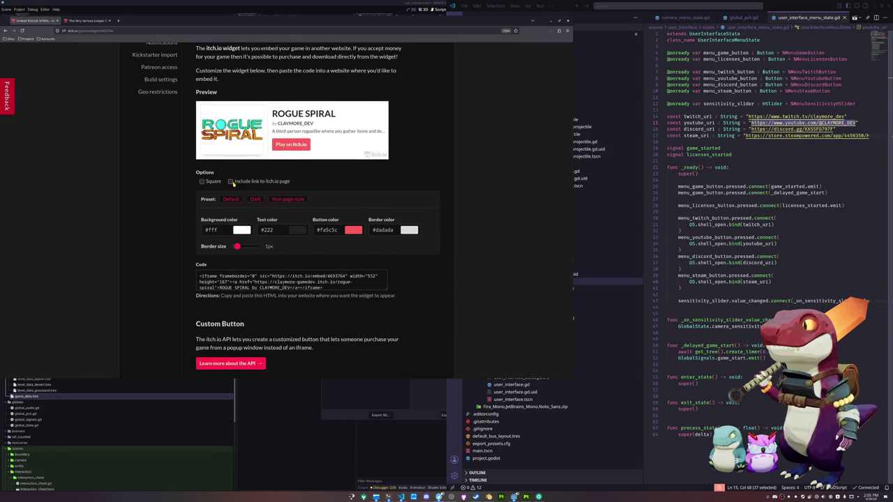
pyautogui.click(202, 182)
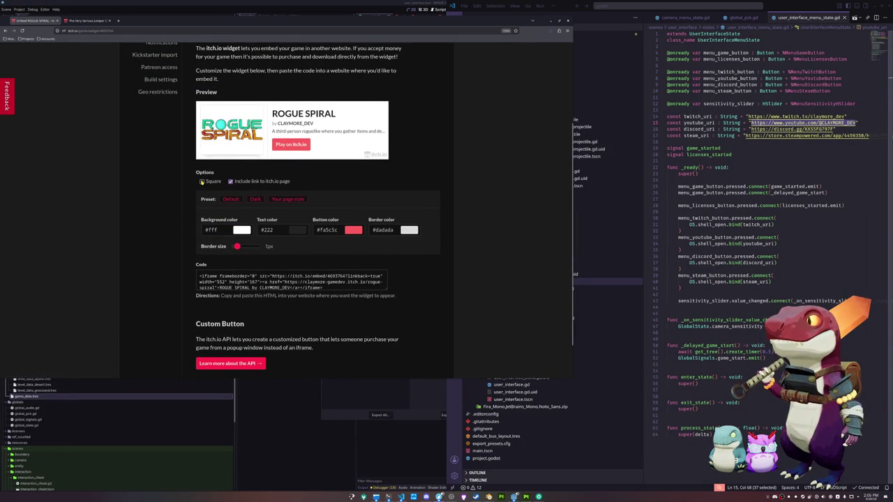
pyautogui.click(201, 181)
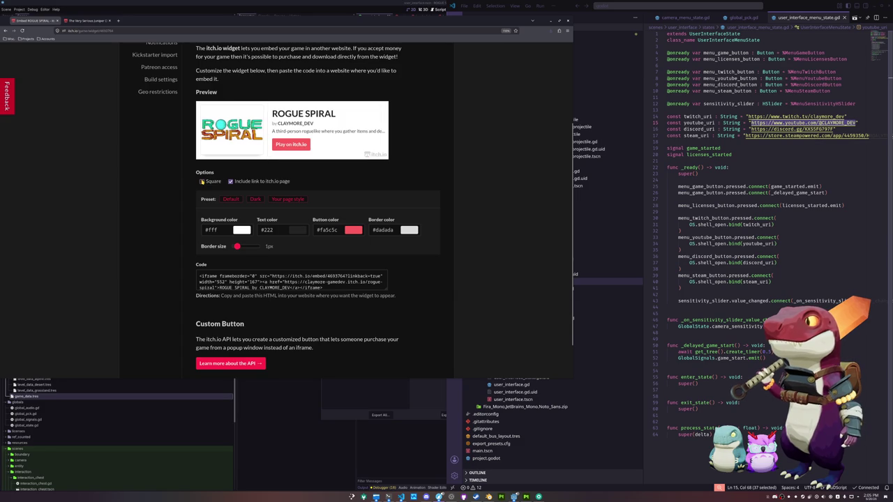
pyautogui.click(245, 181)
pyautogui.scroll(2, 185, 206)
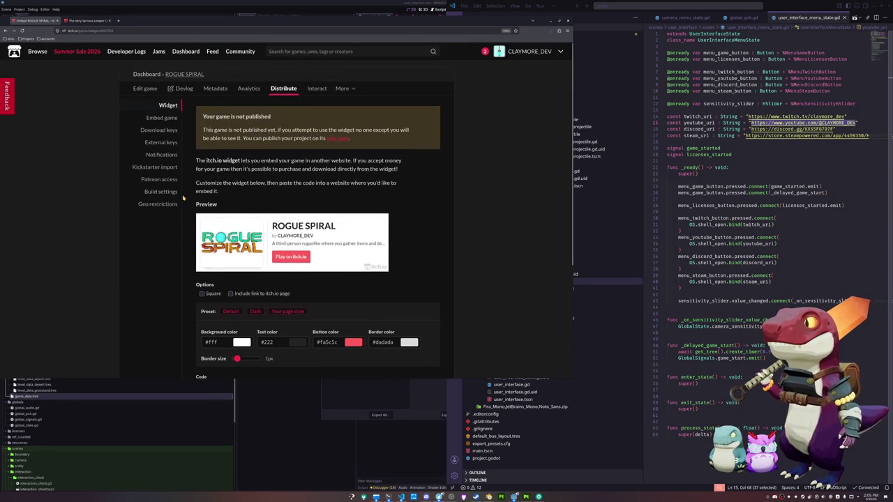
pyautogui.click(182, 89)
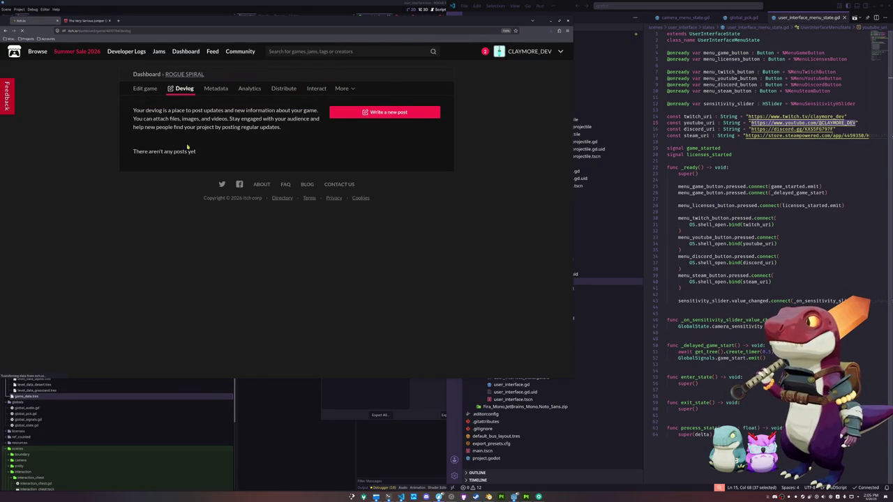
pyautogui.click(216, 88)
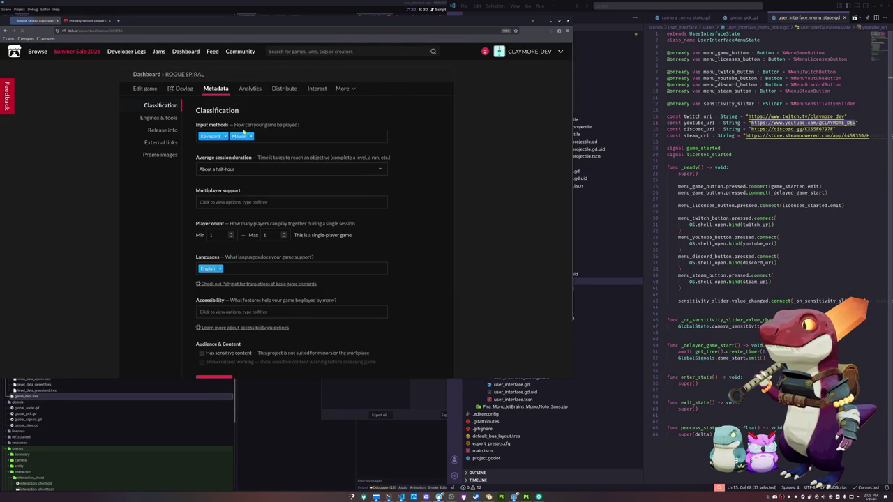
# Add a new Steam entry to the external links, discarding the empty Blog row
pyautogui.click(163, 143)
pyautogui.click(278, 224)
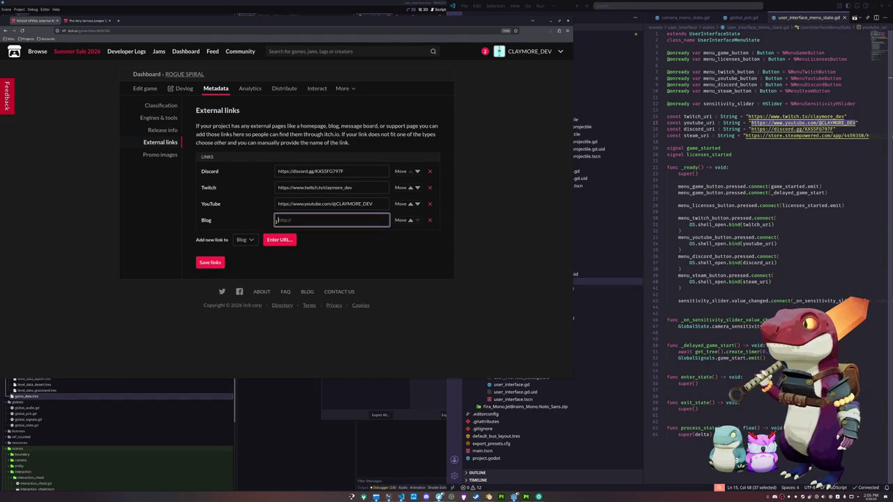
pyautogui.click(434, 220)
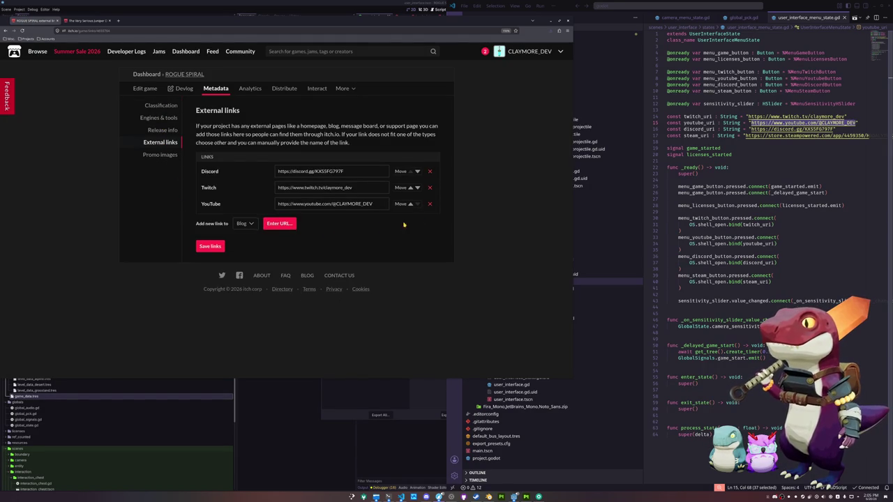
pyautogui.click(242, 223)
pyautogui.write('steam')
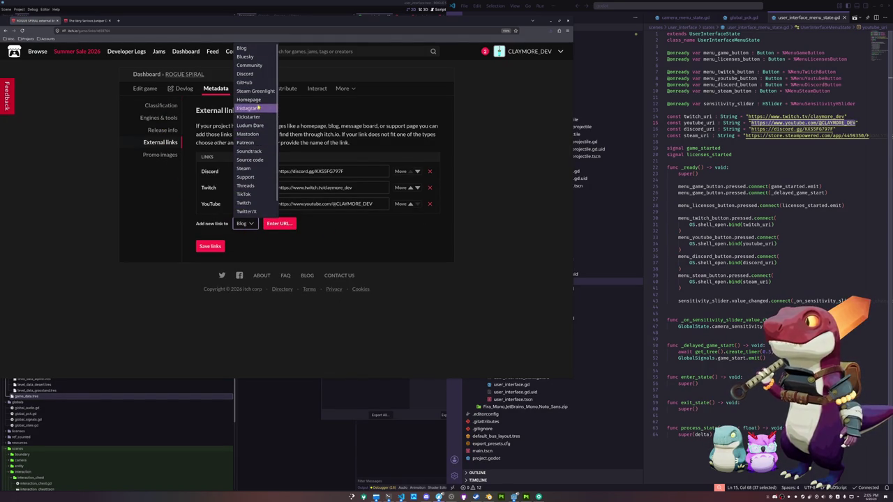
pyautogui.click(251, 171)
pyautogui.click(283, 223)
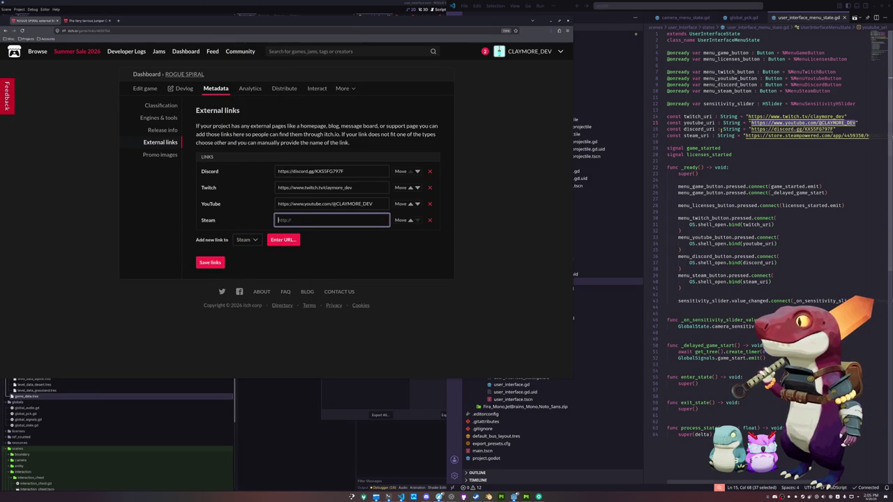
# Fill the Steam link with the store URL copied from VS Code line 17 and save the links
pyautogui.click(745, 136)
pyautogui.moveTo(746, 136); pyautogui.dragTo(871, 136)
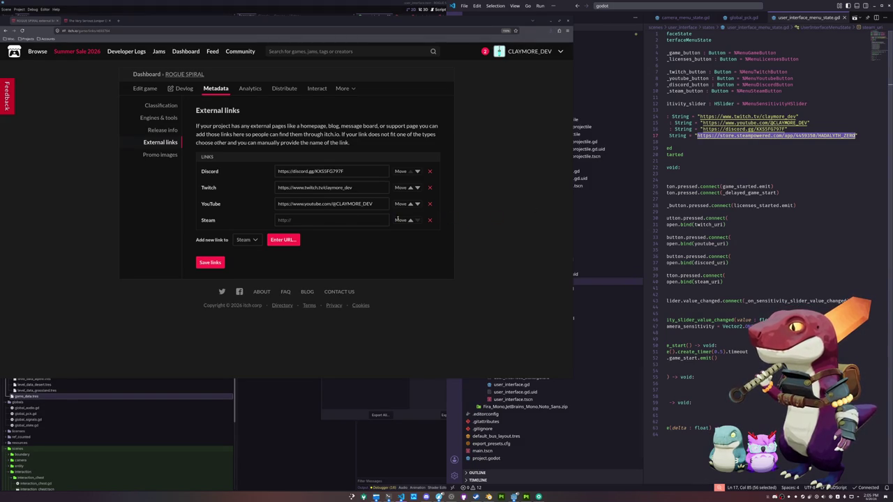
pyautogui.click(377, 219)
pyautogui.hotkey('ctrl', 'v')
pyautogui.click(340, 244)
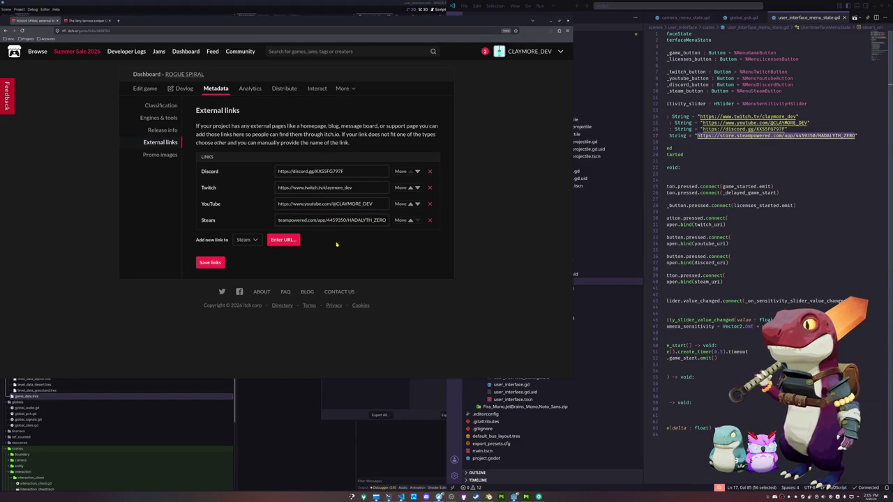
pyautogui.click(216, 263)
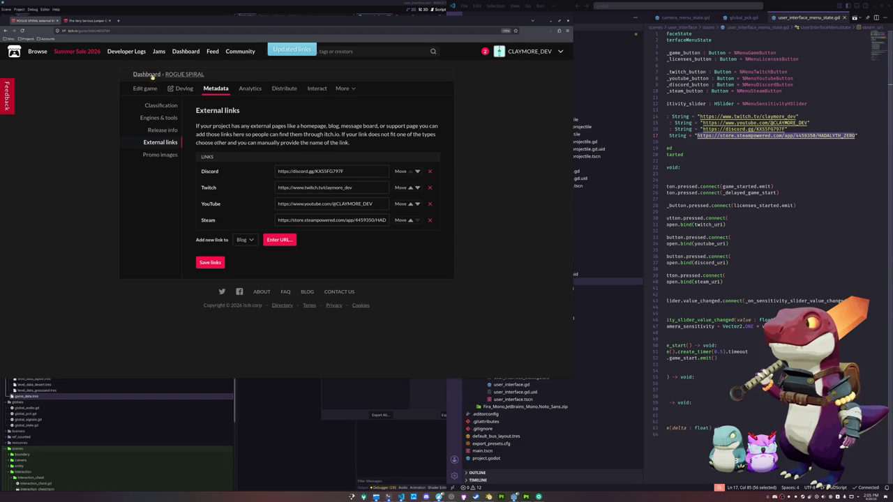
# View the public ROGUE SPIRAL page and start its embedded web build with Run game
pyautogui.click(173, 74)
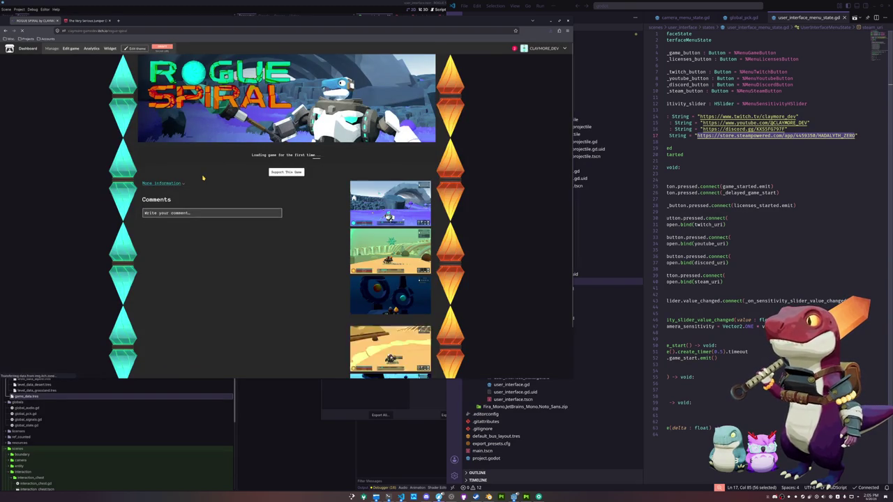
pyautogui.scroll(-3, 213, 201)
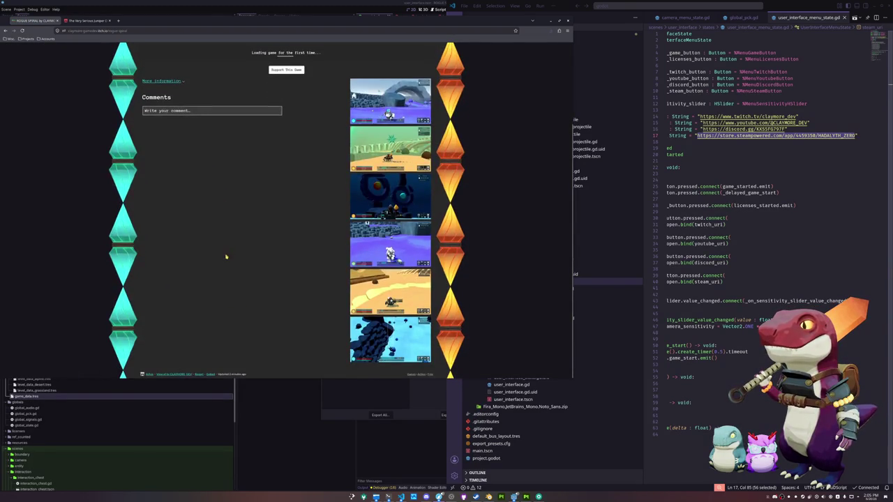
pyautogui.scroll(3, 267, 353)
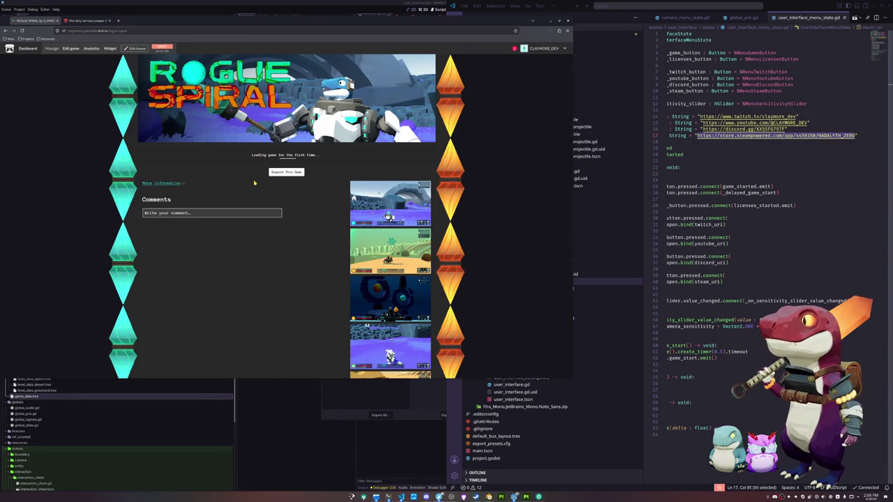
pyautogui.click(287, 233)
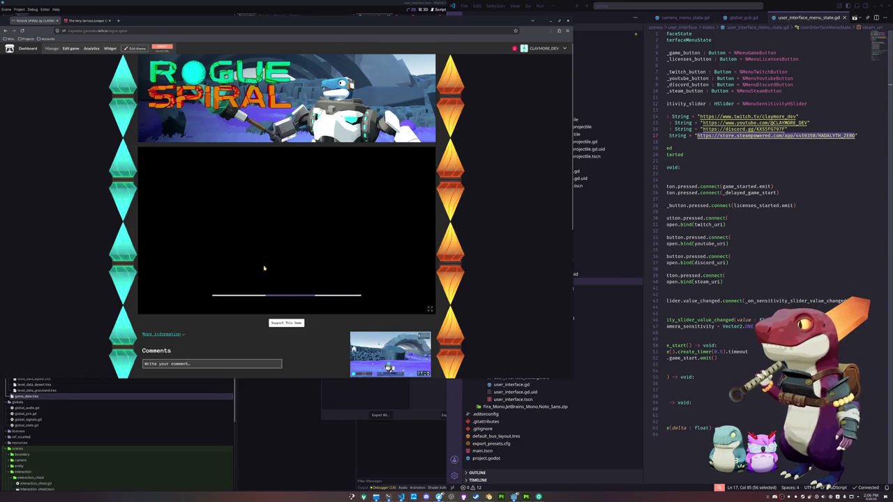
pyautogui.rightClick(251, 325)
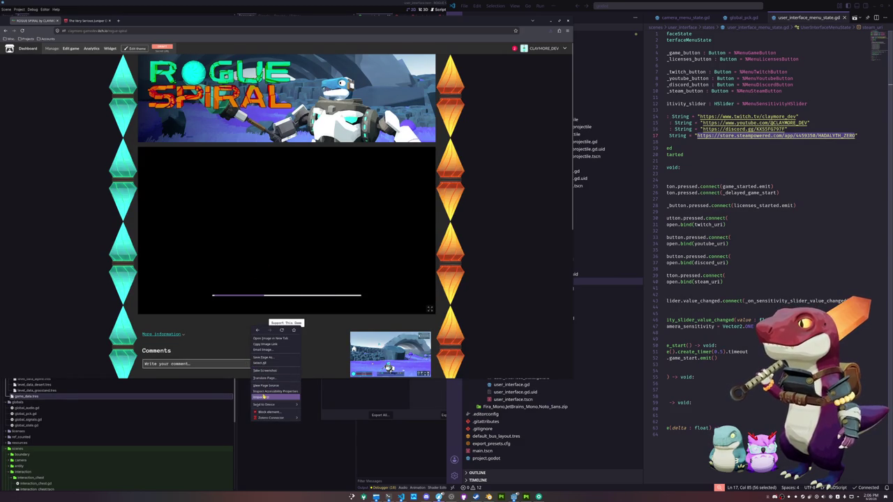
# Inspect the game page in developer tools, review the console log, then close the split console
pyautogui.click(262, 397)
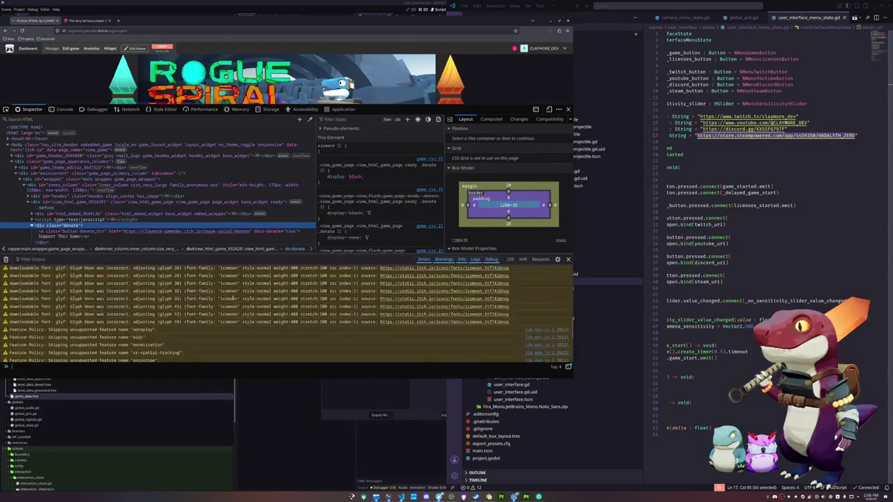
pyautogui.scroll(5, 236, 299)
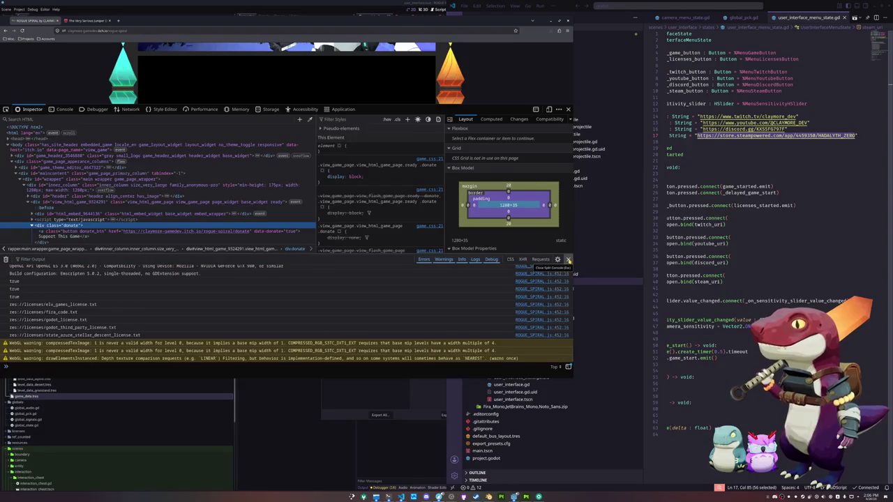
pyautogui.click(569, 259)
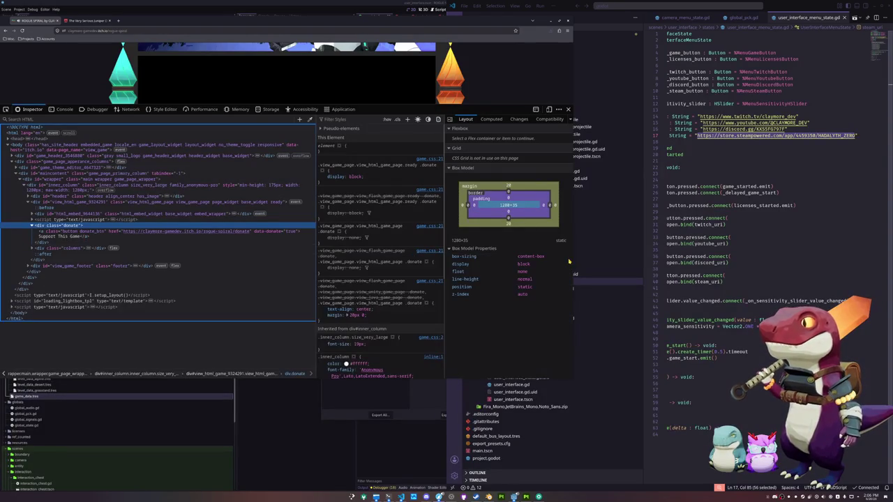
# Close the developer tools, reload the page with F5 and start the embedded game
pyautogui.click(568, 109)
pyautogui.scroll(2, 524, 233)
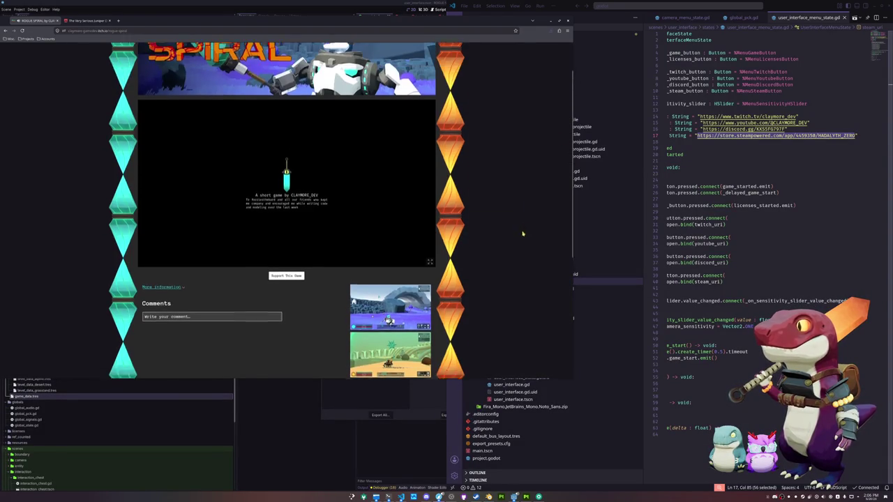
pyautogui.scroll(-3, 522, 237)
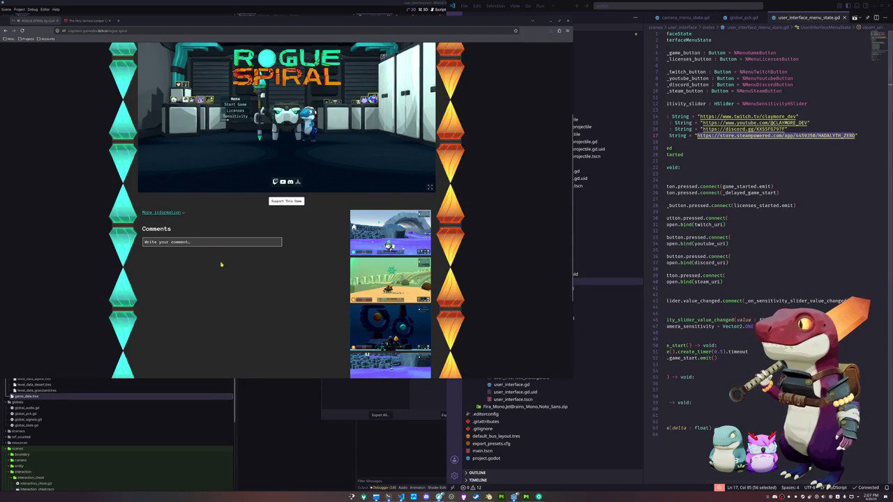
pyautogui.press('F5')
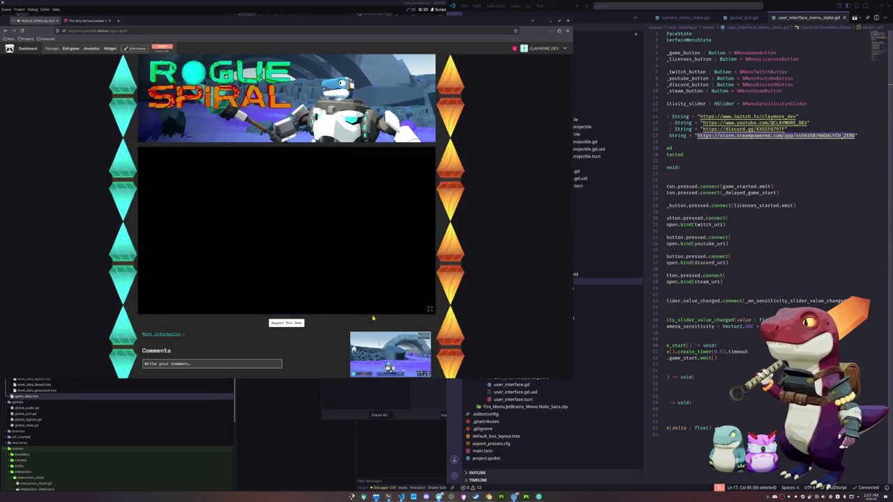
pyautogui.click(387, 287)
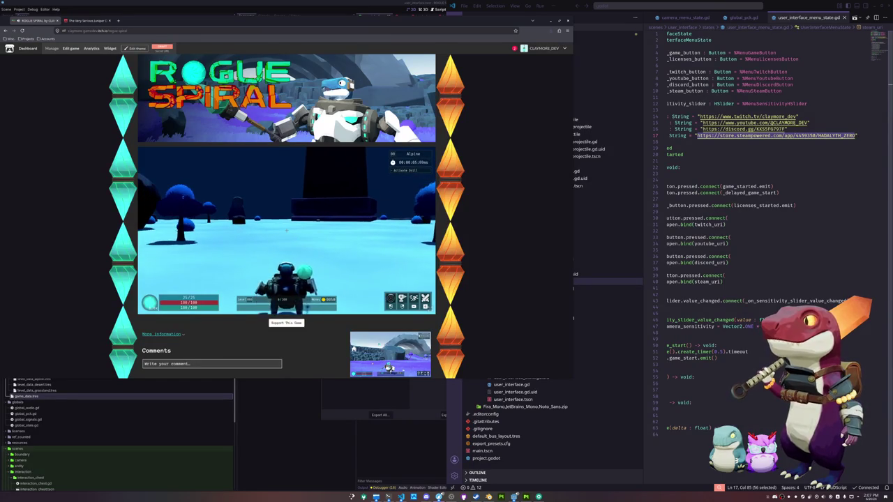
# Play through the snowy level, pausing with Esc and choosing Continue twice
pyautogui.press('w')
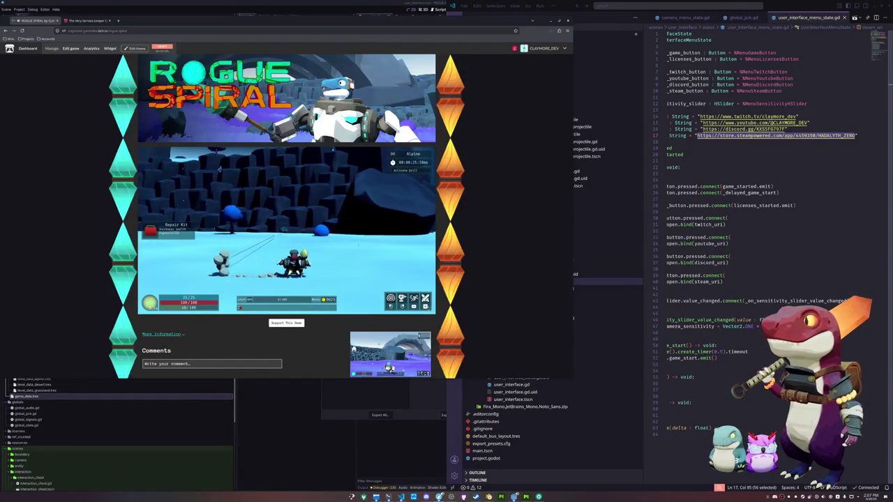
pyautogui.press('Escape')
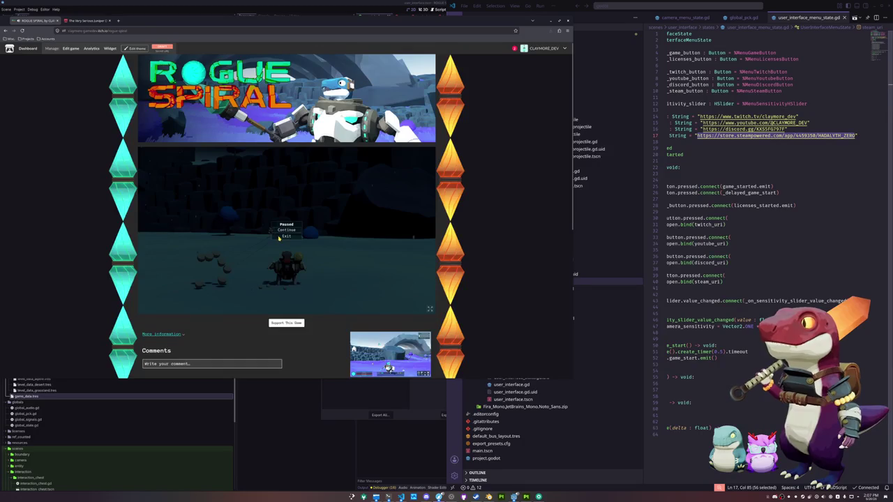
pyautogui.click(286, 230)
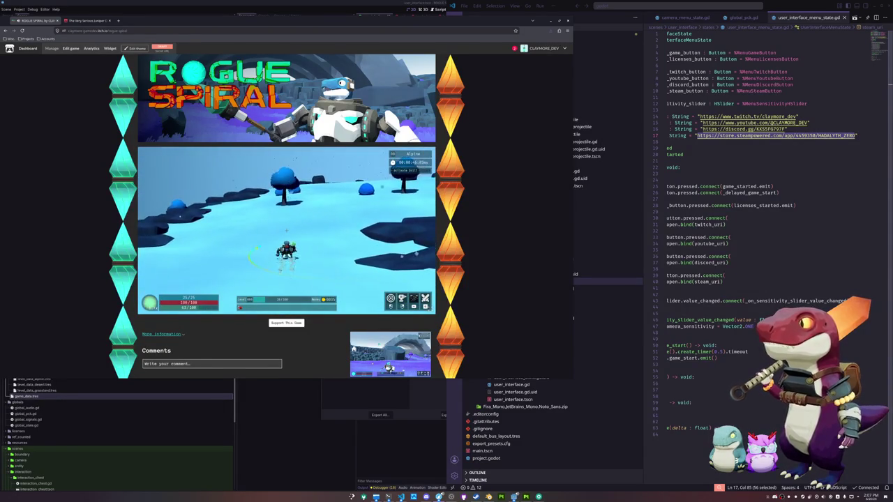
pyautogui.press('Escape')
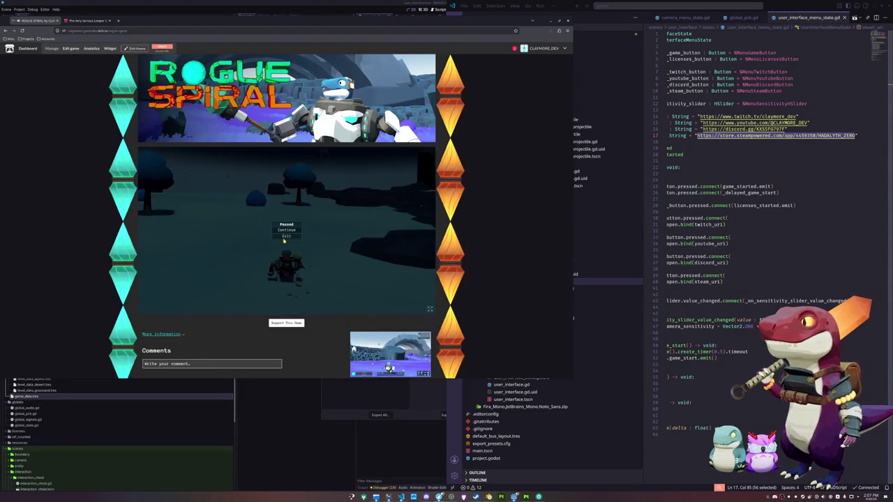
pyautogui.click(286, 230)
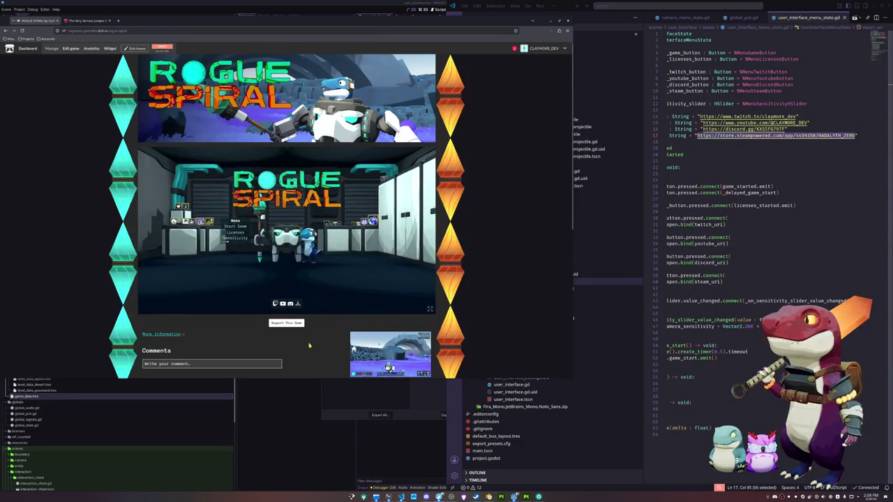
pyautogui.scroll(-2, 308, 336)
pyautogui.scroll(2, 308, 335)
pyautogui.hotkey('ctrl', 's')
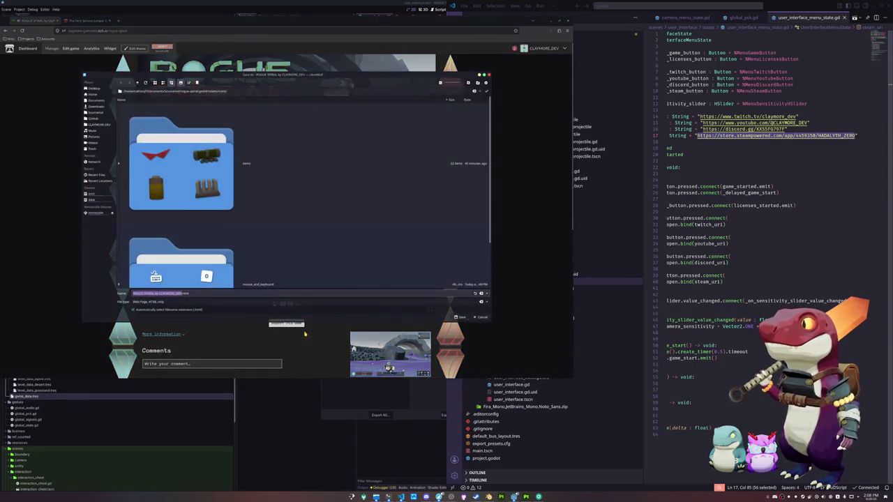
pyautogui.click(72, 49)
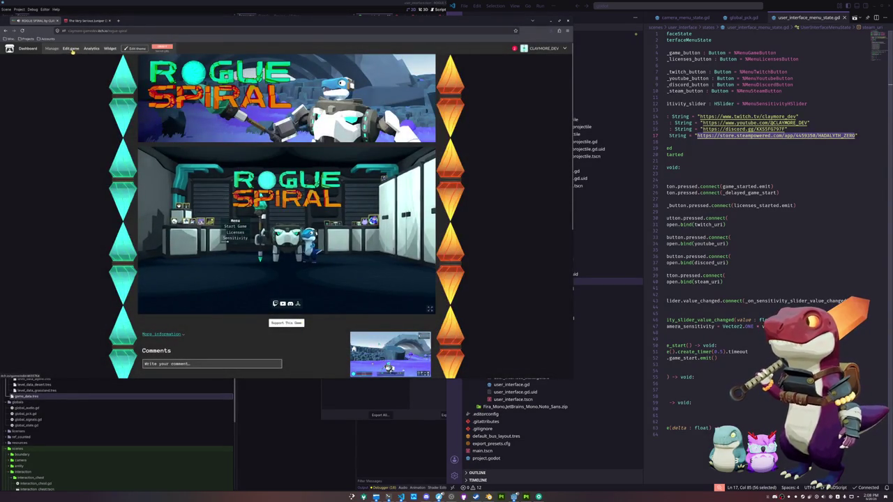
# Type 'This is a submission for the' in the Description after checking the jam page's name
pyautogui.scroll(-10, 130, 273)
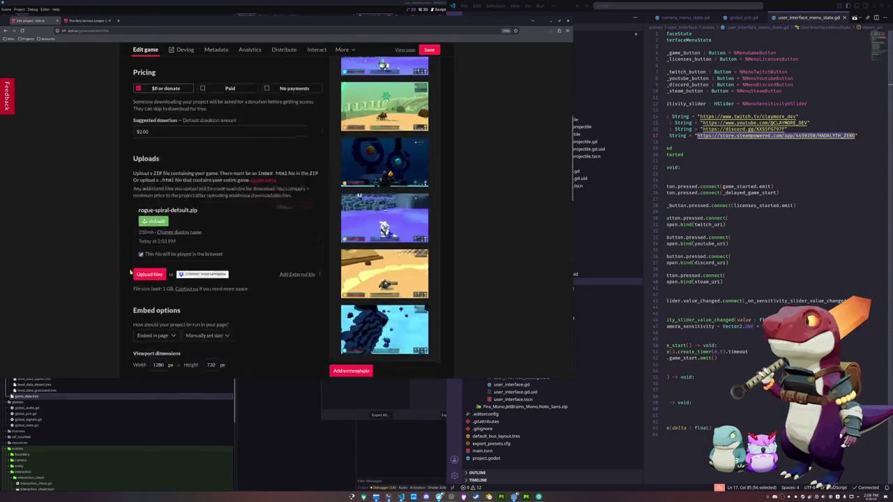
pyautogui.click(143, 290)
pyautogui.write('Th')
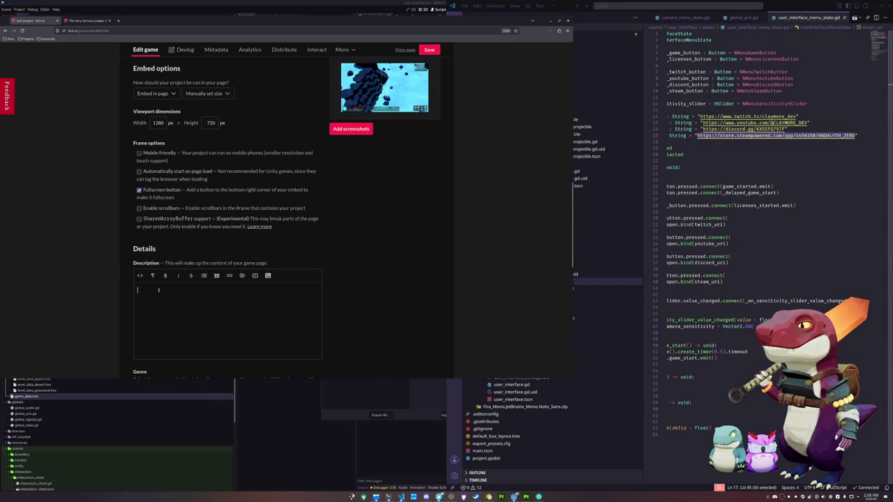
pyautogui.write('is is a submi')
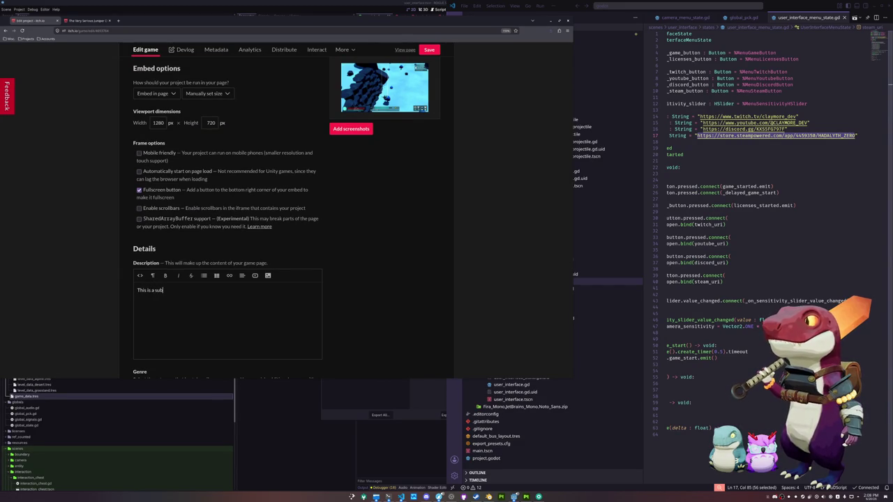
pyautogui.write('ssion for the')
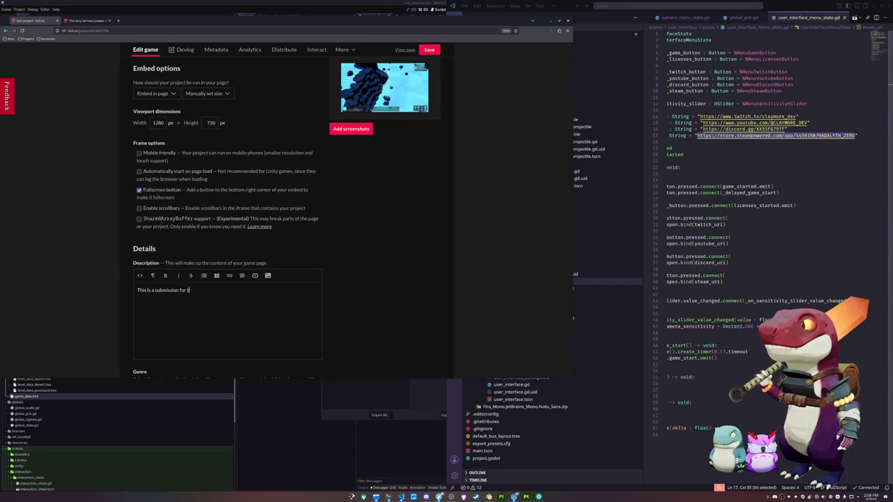
pyautogui.click(91, 21)
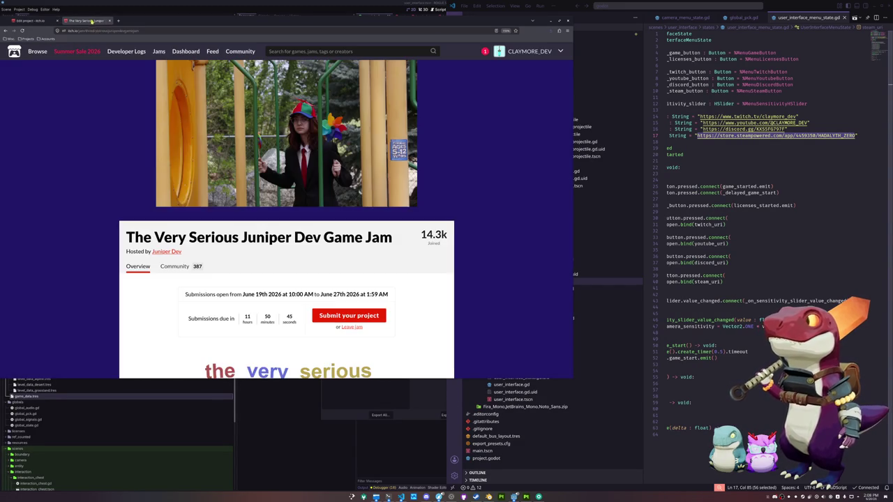
pyautogui.click(31, 21)
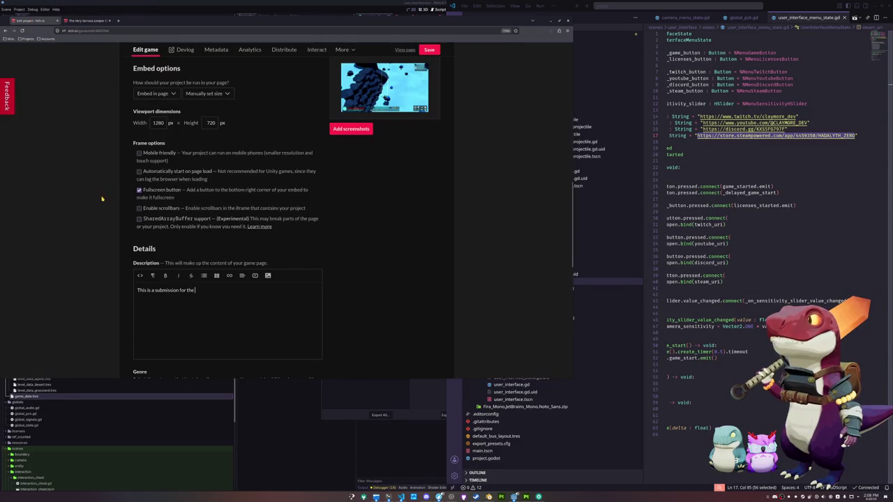
pyautogui.click(141, 276)
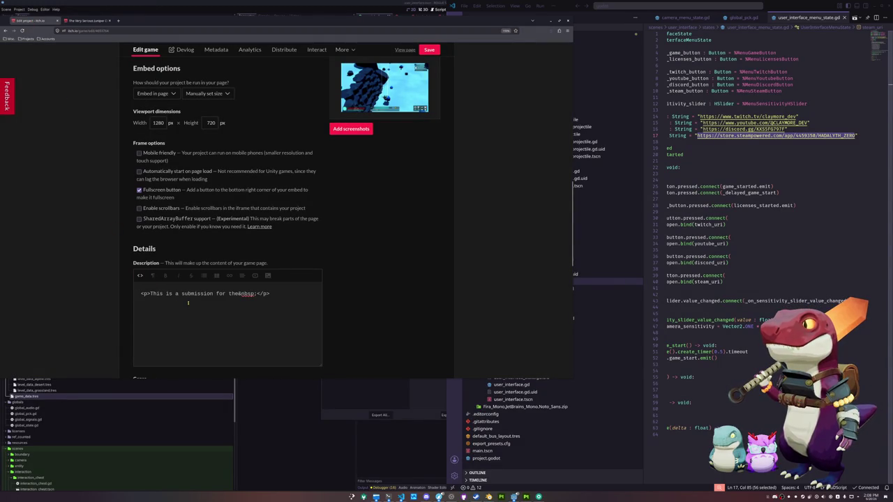
pyautogui.click(140, 275)
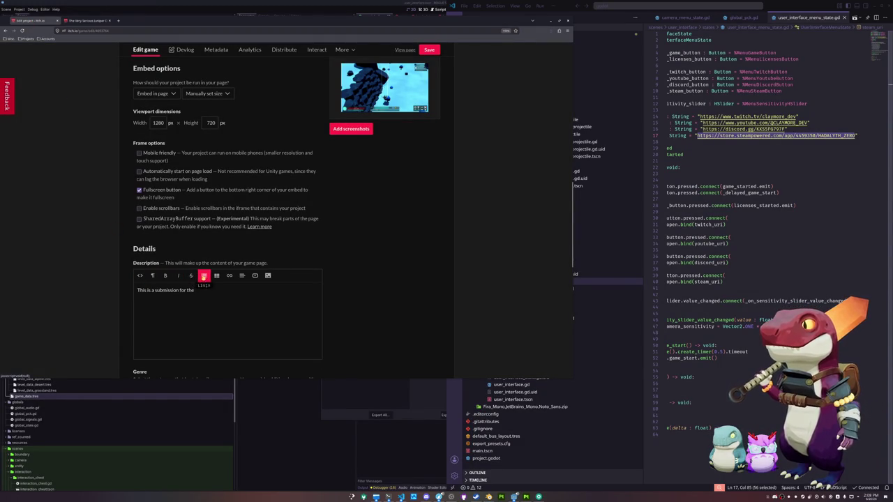
pyautogui.click(228, 276)
# Insert a new-tab link to the jam page titled 'The Very Serious Juniper Dev Game Jam'
pyautogui.click(234, 289)
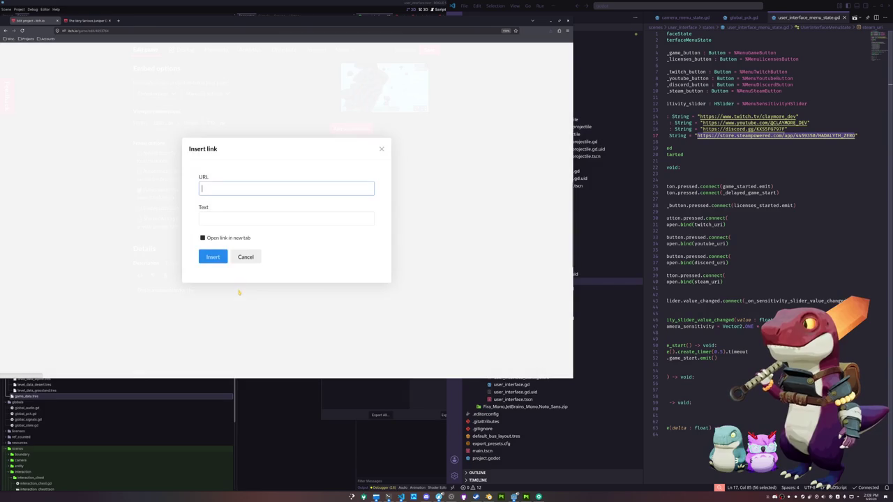
pyautogui.write('https://itch.io/jam/theveryseriousjuniperdevgamejam')
pyautogui.click(227, 218)
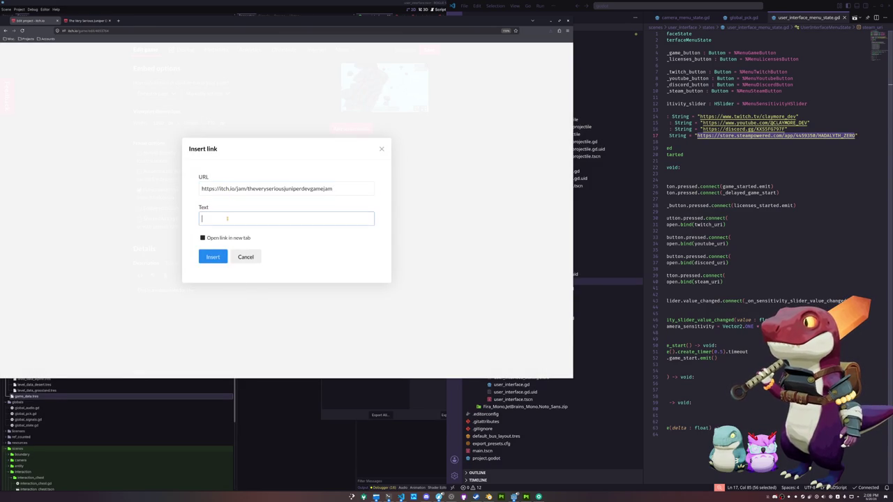
pyautogui.write('Juniper')
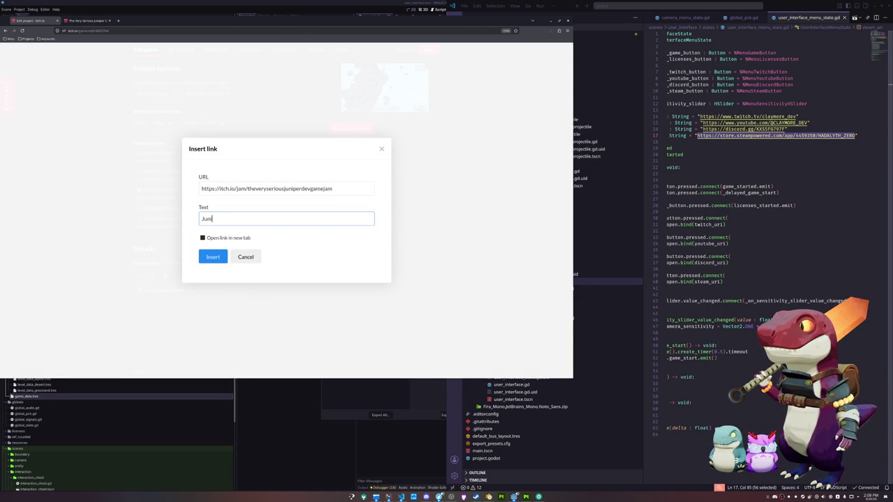
pyautogui.write('Dev')
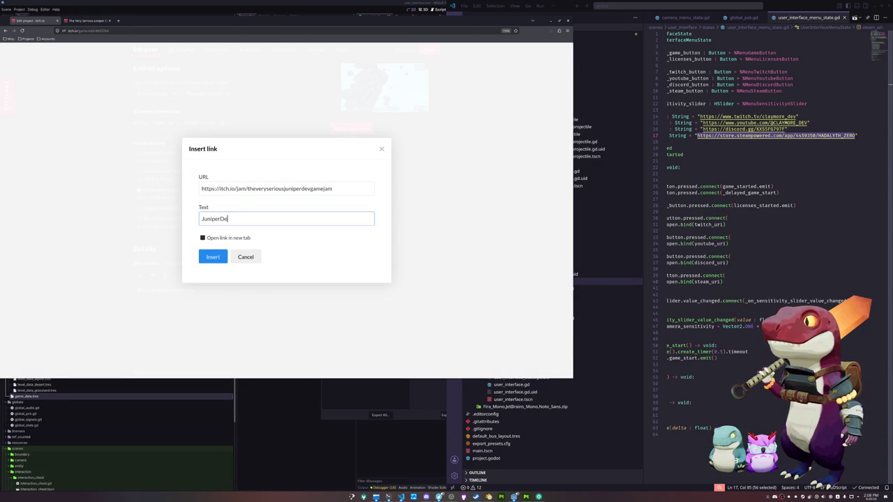
pyautogui.press('BackSpace')
pyautogui.press('BackSpace')
pyautogui.press('BackSpace')
pyautogui.write('Dev')
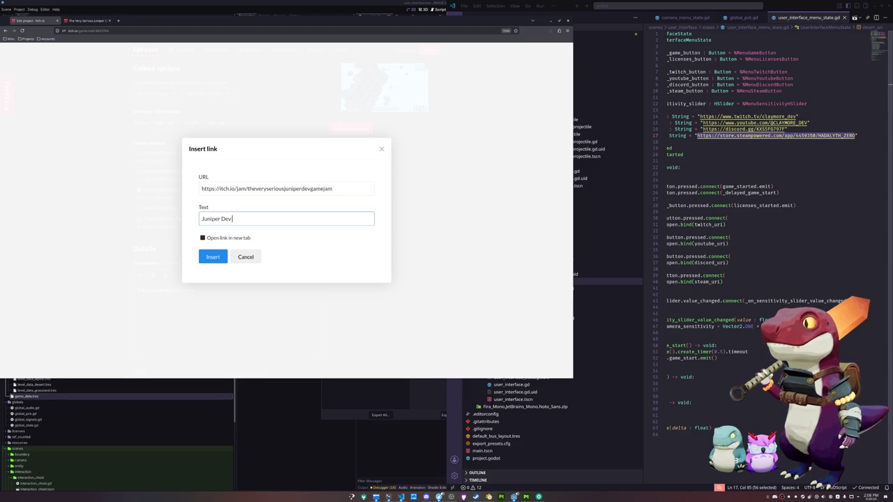
pyautogui.write('They Very Serious')
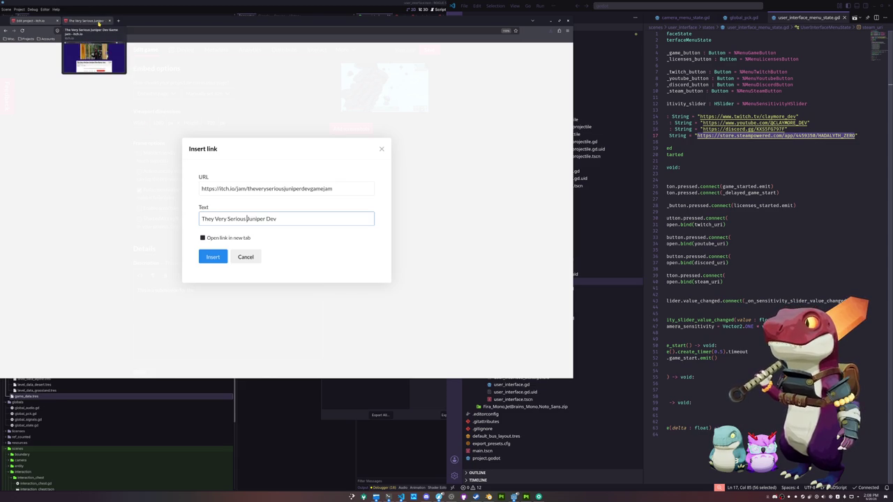
pyautogui.press('End')
pyautogui.write('Game Jam')
pyautogui.click(202, 238)
pyautogui.click(212, 219)
pyautogui.press('BackSpace')
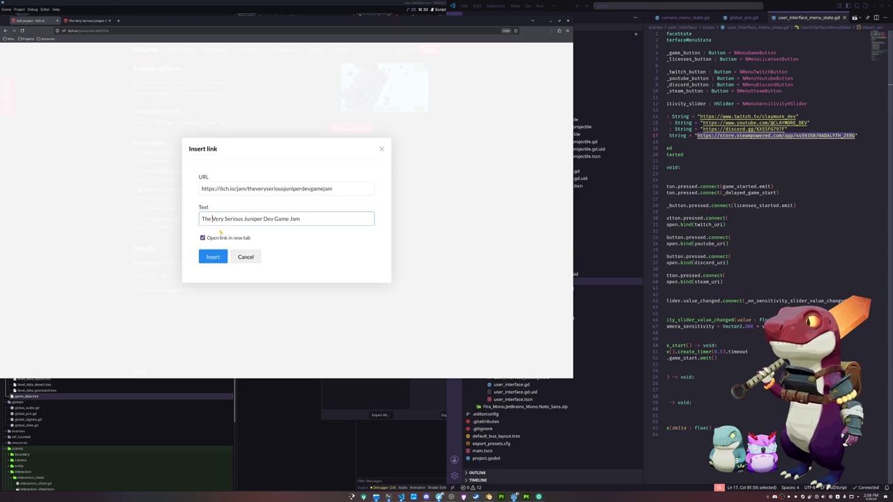
pyautogui.click(214, 259)
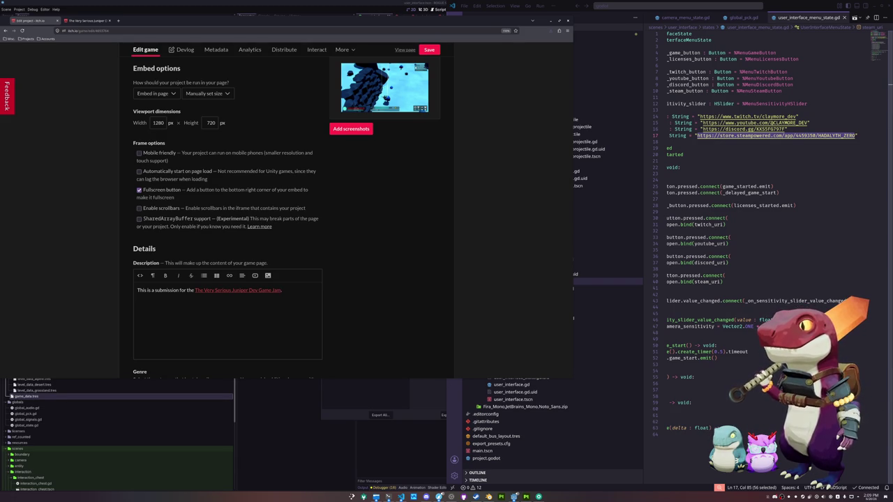
# Type 'All 3d assets, textures, and code was made by' plus the developer's handle, then select the handle
pyautogui.write('All as')
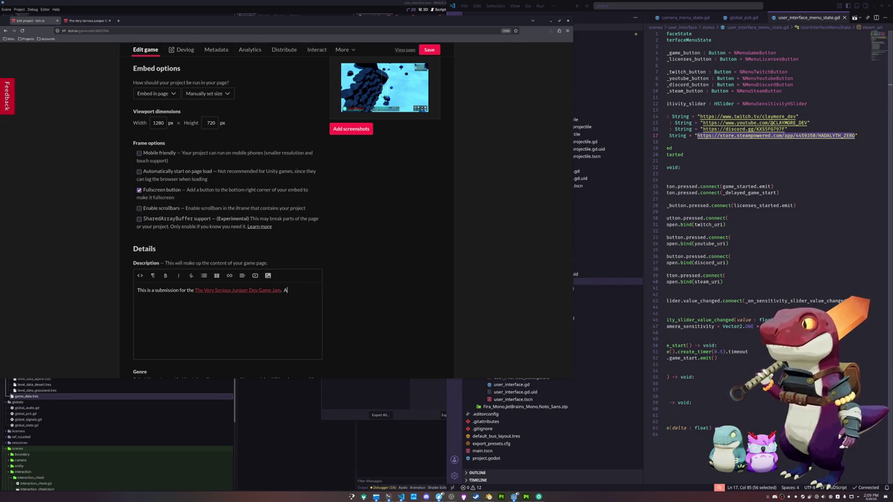
pyautogui.press('BackSpace')
pyautogui.press('BackSpace')
pyautogui.write('3d assets an')
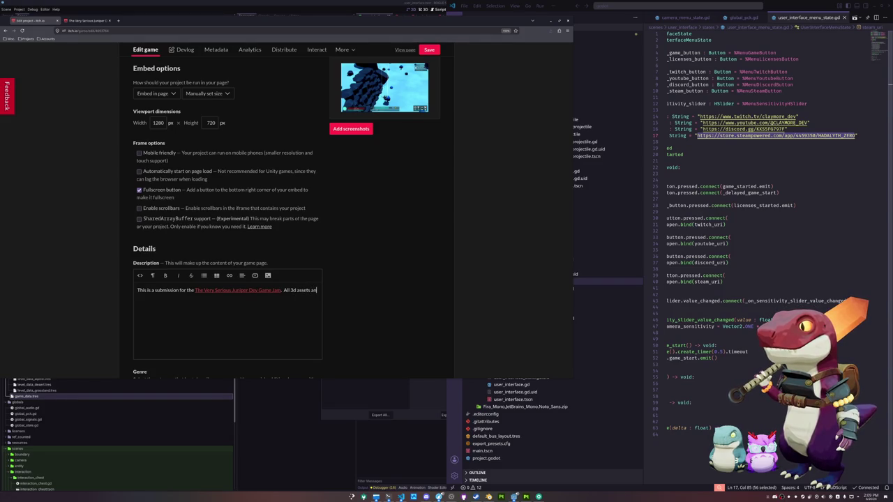
pyautogui.write('d textures we')
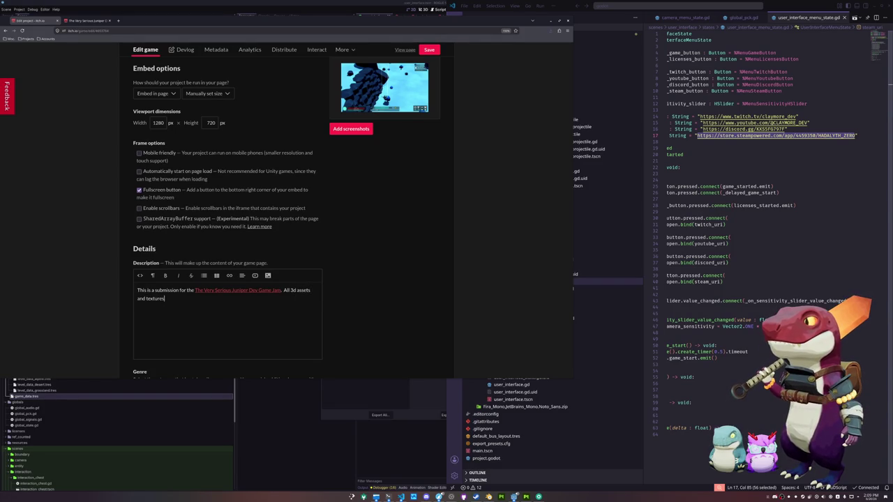
pyautogui.write('re made')
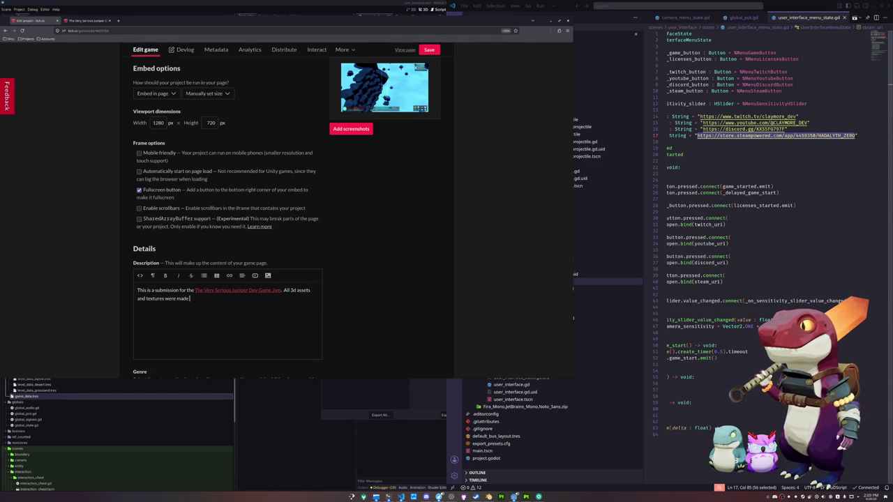
pyautogui.press('BackSpace')
pyautogui.press('BackSpace')
pyautogui.press('BackSpace')
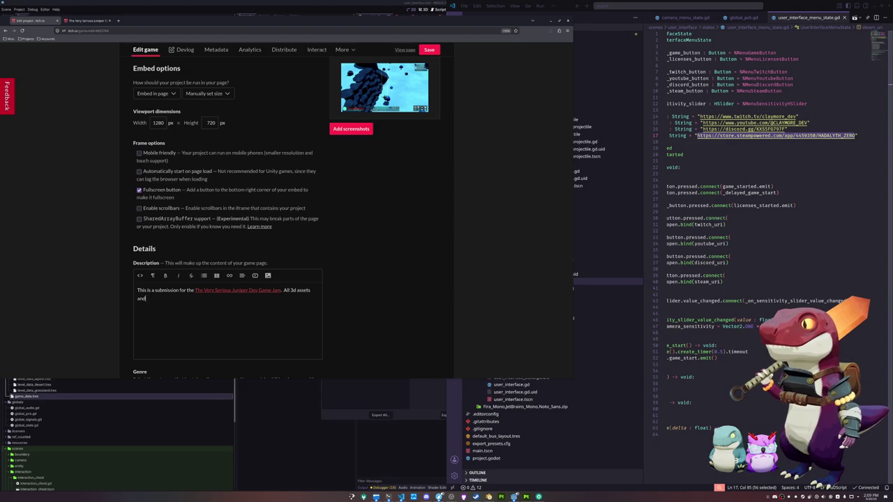
pyautogui.write(', textures,')
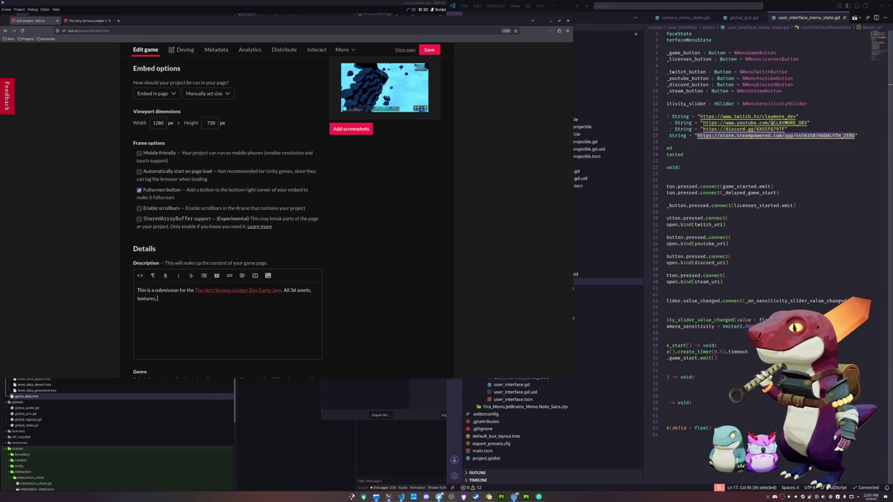
pyautogui.write(' and')
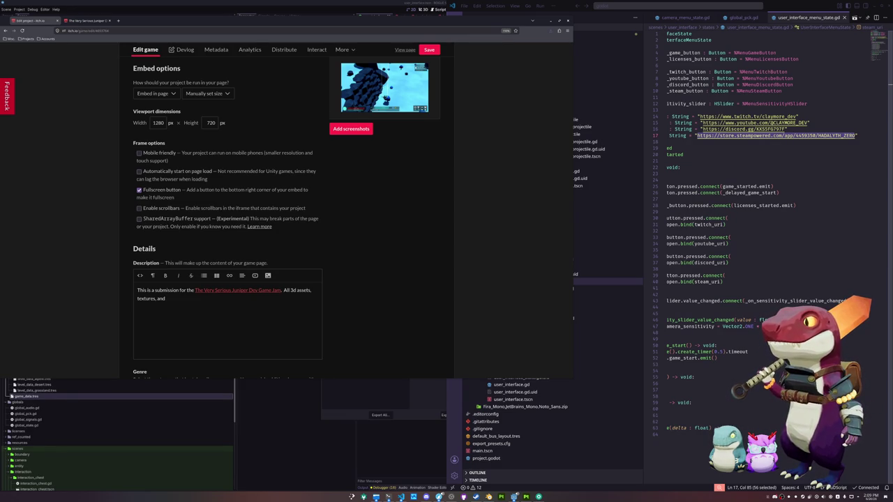
pyautogui.write('code')
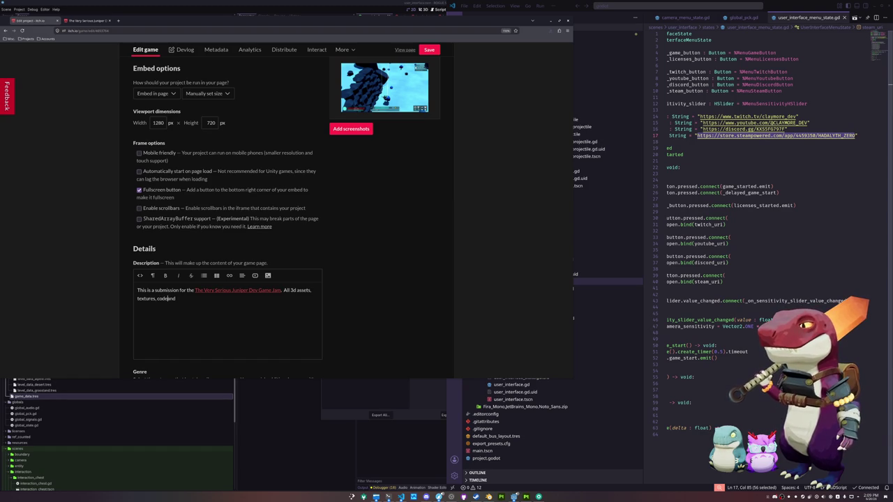
pyautogui.write(' ,')
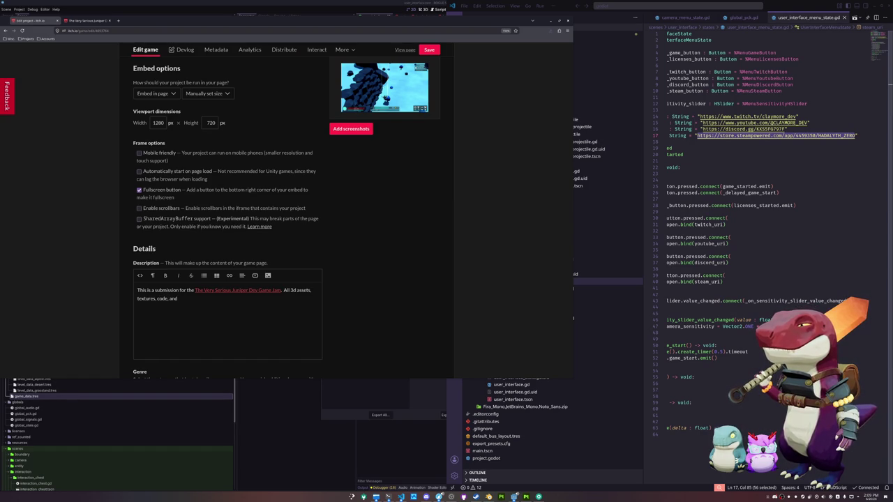
pyautogui.hotkey('ctrl', 'shift', 'Left')
pyautogui.hotkey('ctrl', 'shift', 'Left')
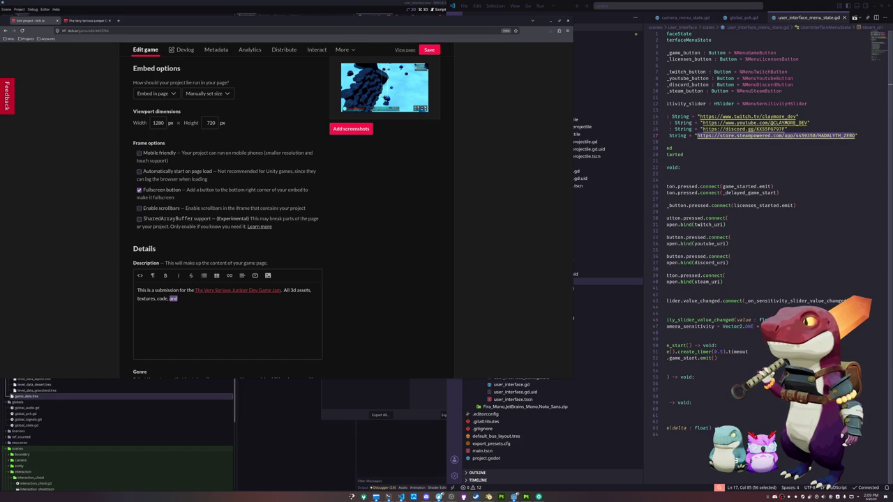
pyautogui.write('and code was ma')
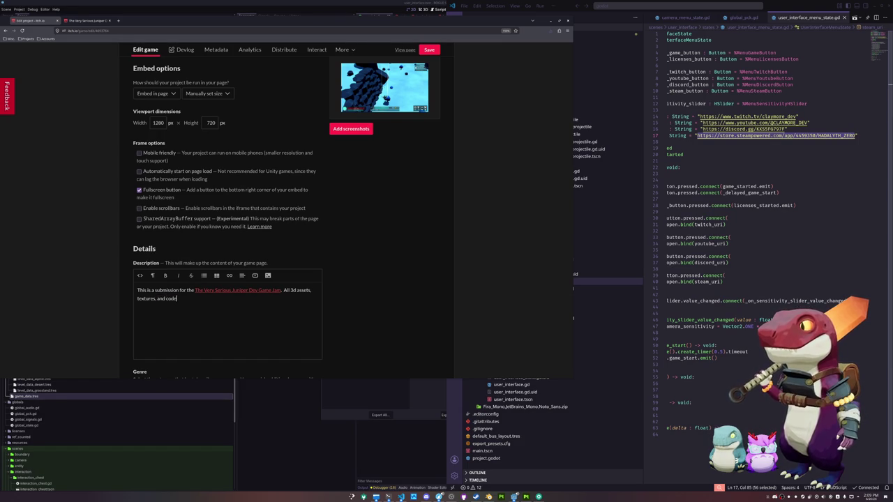
pyautogui.write('de by CLAYMORE')
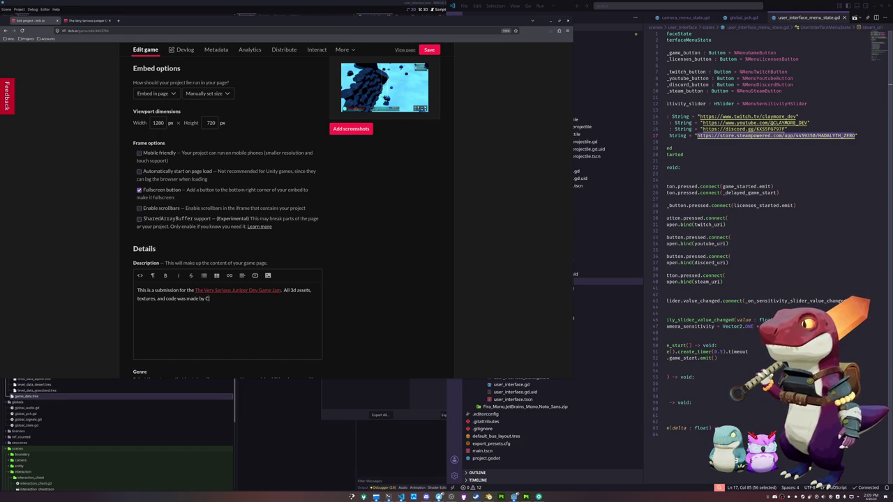
pyautogui.write('_DEV.')
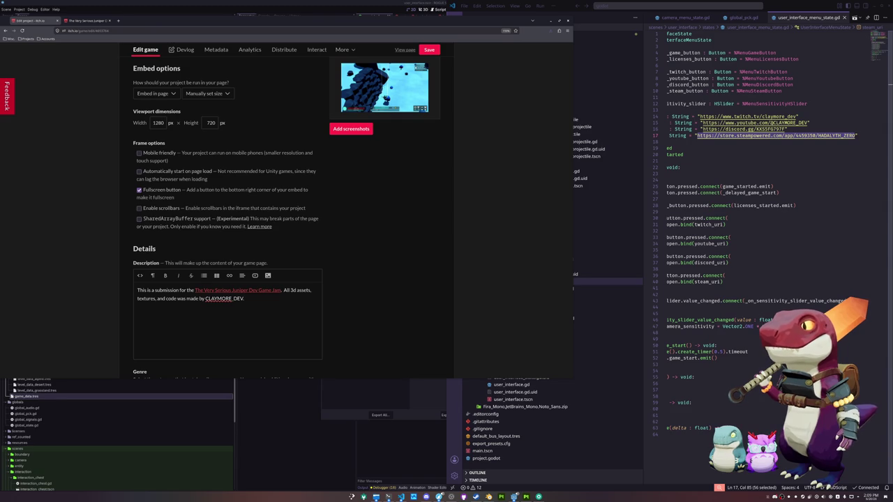
pyautogui.hotkey('shift', 'End')
pyautogui.press('Right')
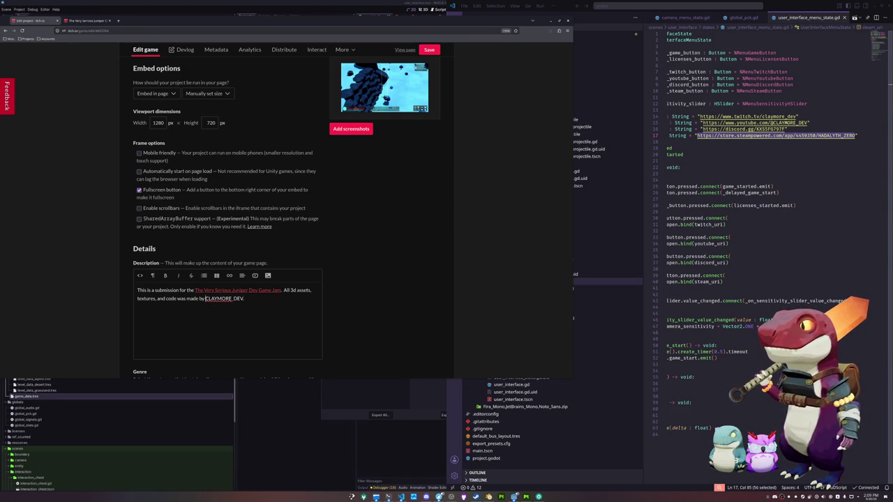
pyautogui.hotkey('shift', 'End')
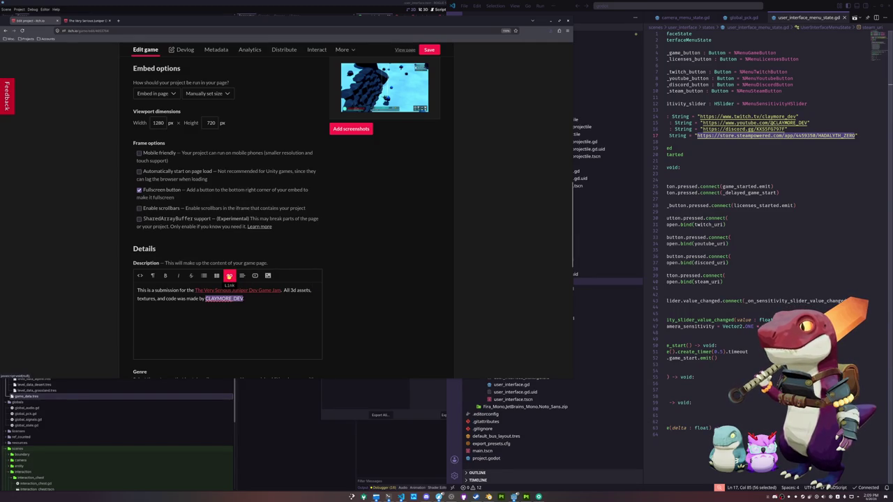
# Link the selected handle to the Twitch channel URL pasted from the code, opening in a new tab
pyautogui.click(228, 276)
pyautogui.click(238, 290)
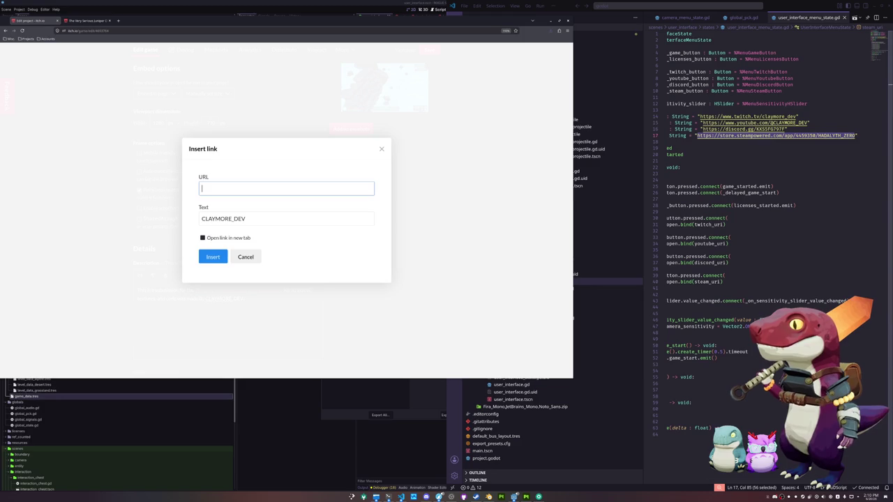
pyautogui.hotkey('alt', 'Tab')
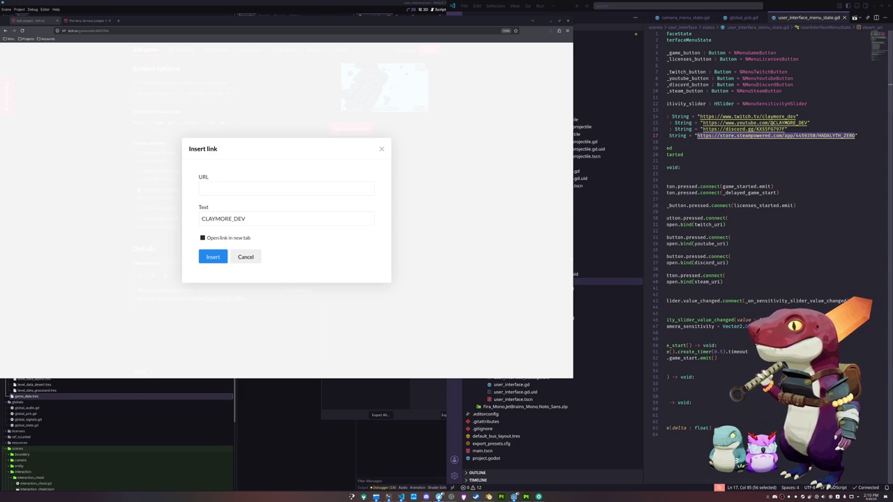
pyautogui.click(226, 187)
pyautogui.write('https://www.twitch.tv/claymore_dev')
pyautogui.click(203, 238)
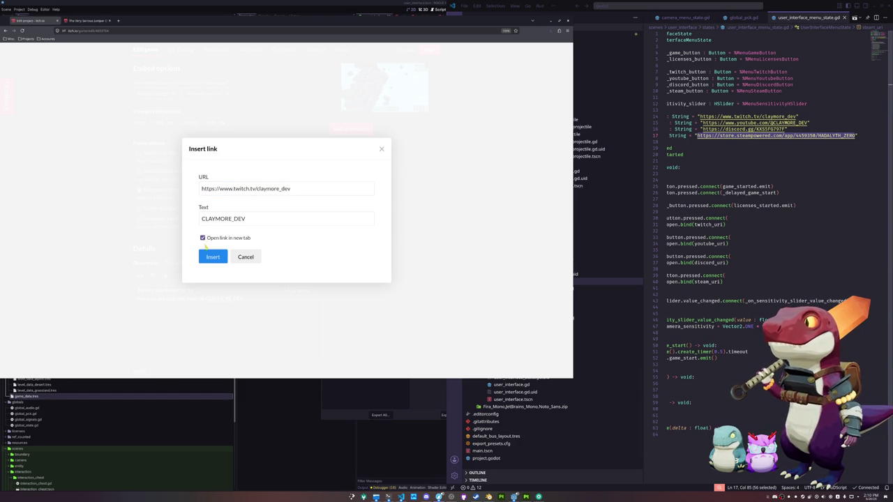
pyautogui.click(209, 258)
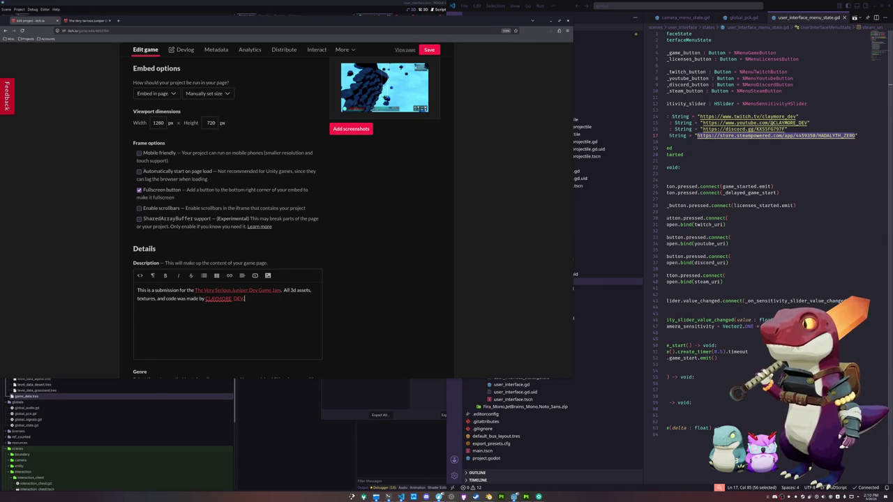
# Finish the credit with 'with the ever unfaltering love and support of his loyal and heartfelt friends'
pyautogui.write('with the ex')
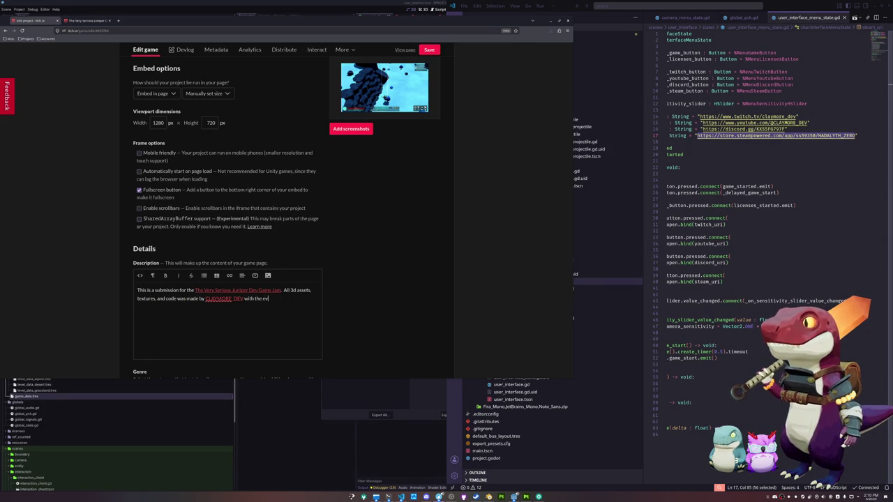
pyautogui.write(' every unfa')
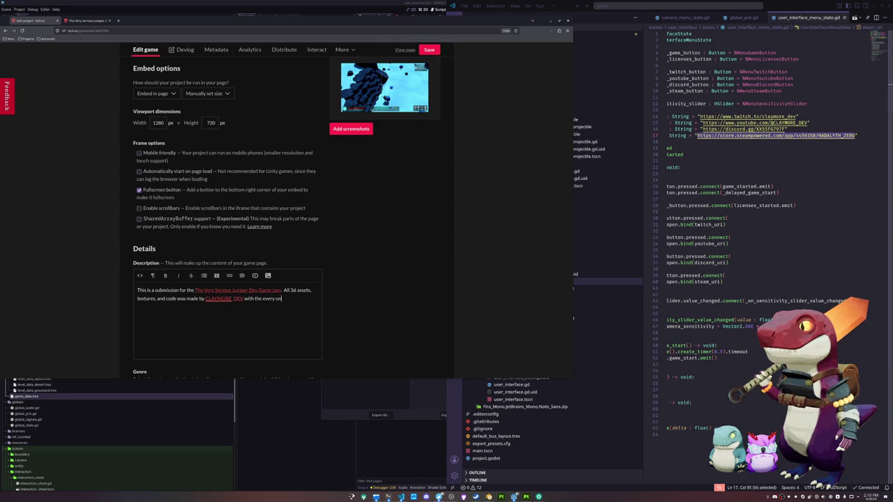
pyautogui.press('BackSpace')
pyautogui.press('BackSpace')
pyautogui.press('BackSpace')
pyautogui.write('unfal')
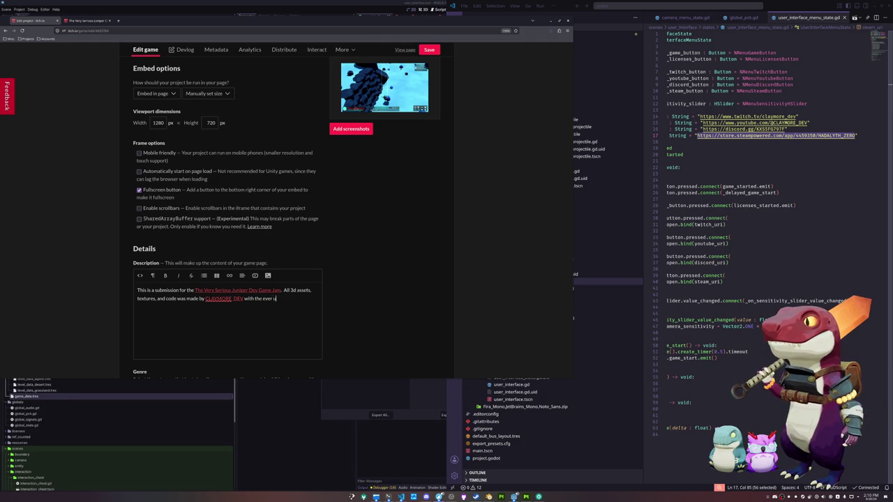
pyautogui.write('tering love an')
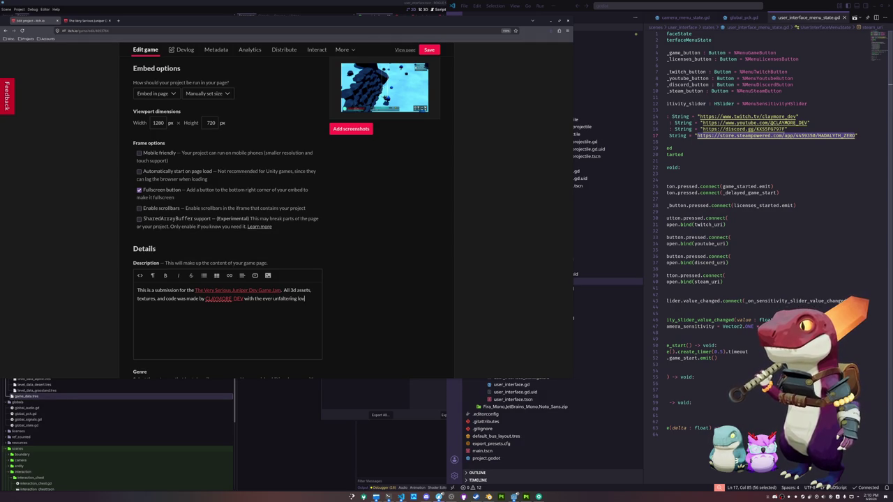
pyautogui.write('d support of his ')
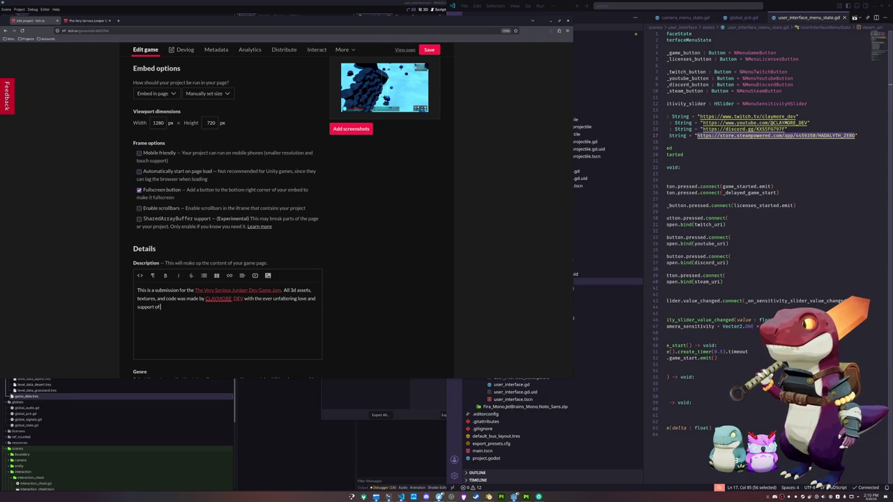
pyautogui.write('loy')
pyautogui.write('and heartfelt')
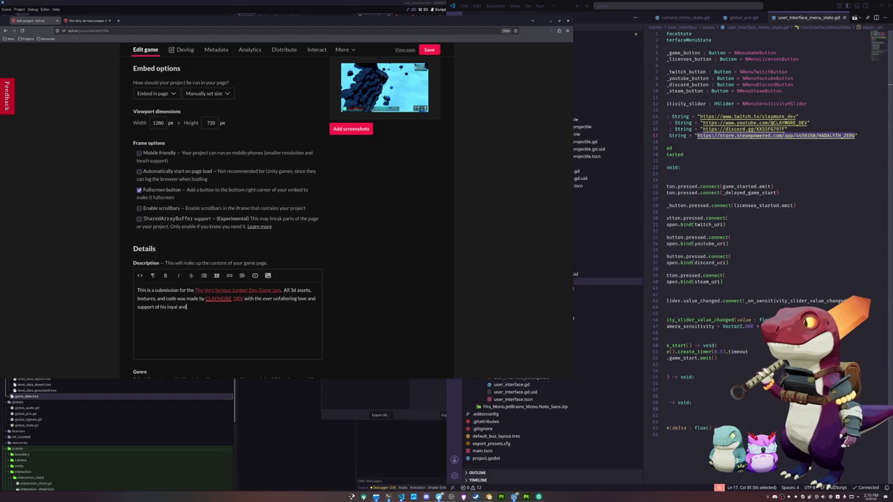
pyautogui.write(' friends.')
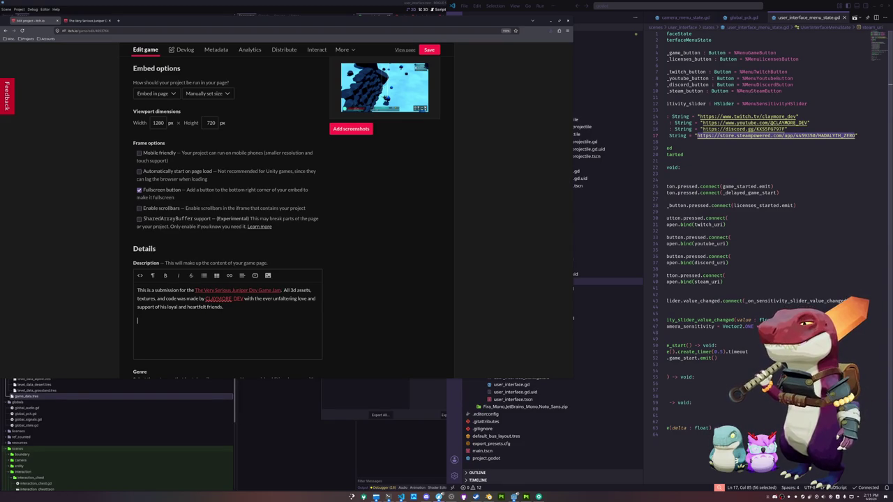
# Draft a 'Resources Used' list with State Azure and Stellar Ascent, then delete it again
pyautogui.write('The music')
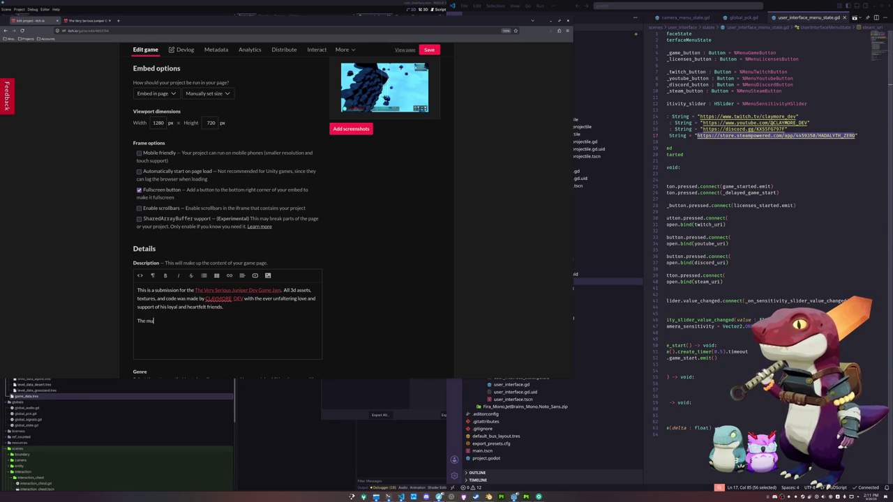
pyautogui.press('BackSpace')
pyautogui.press('BackSpace')
pyautogui.press('BackSpace')
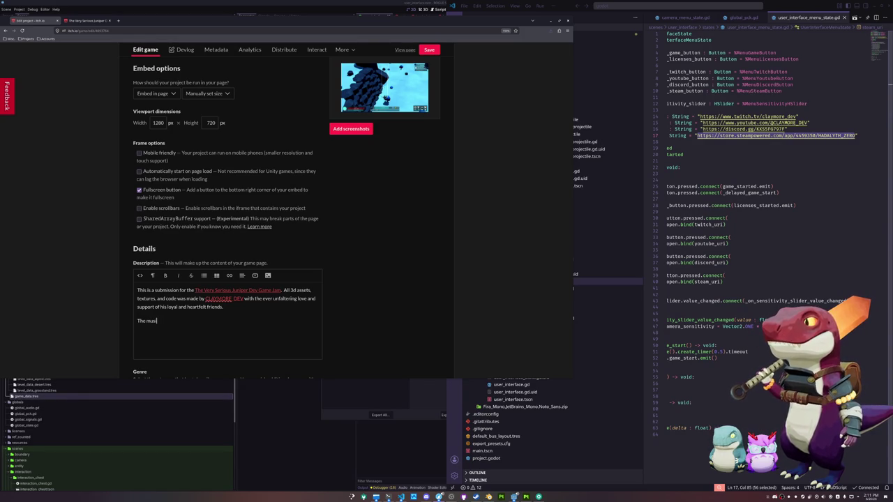
pyautogui.write('Assets')
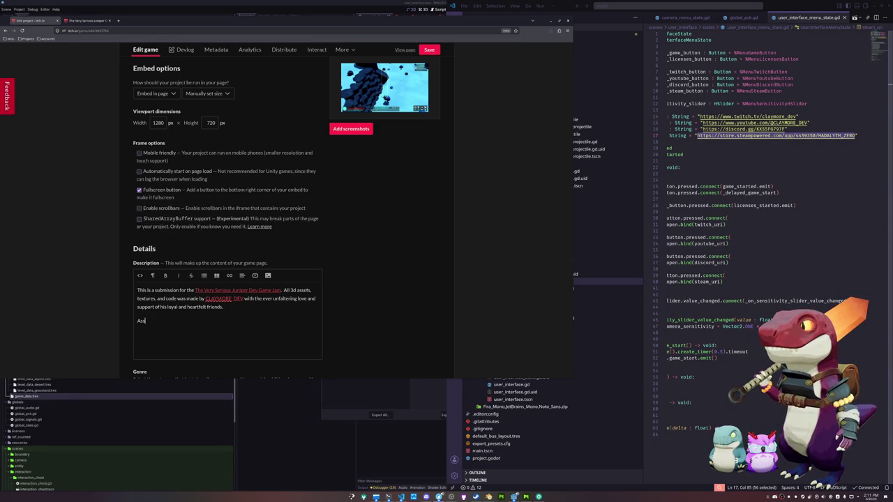
pyautogui.press('BackSpace')
pyautogui.press('BackSpace')
pyautogui.press('BackSpace')
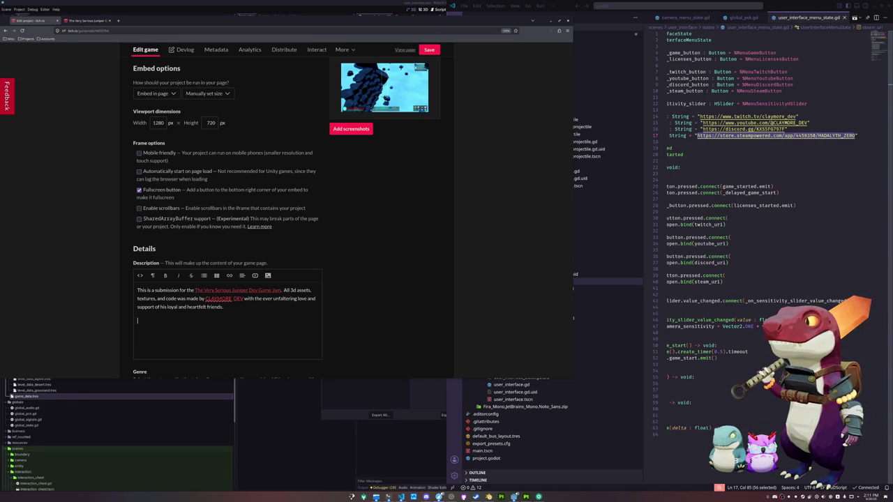
pyautogui.write('Resources')
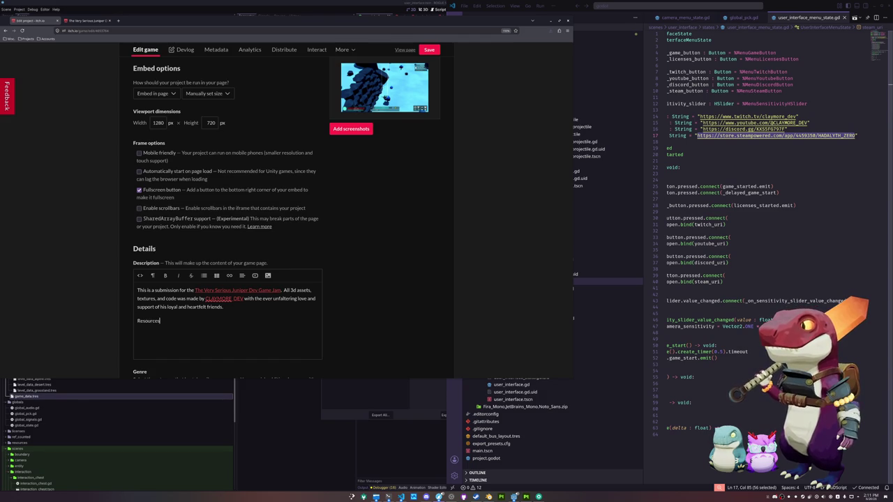
pyautogui.write(' Used:  ')
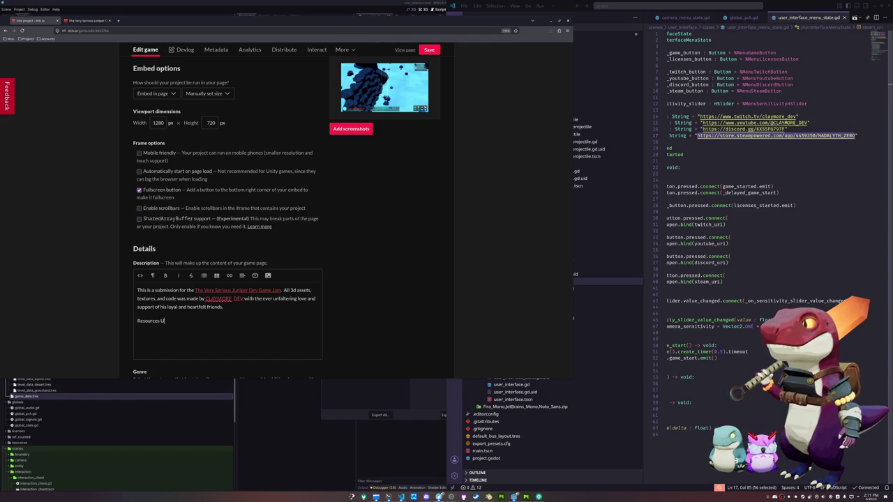
pyautogui.write('- State A')
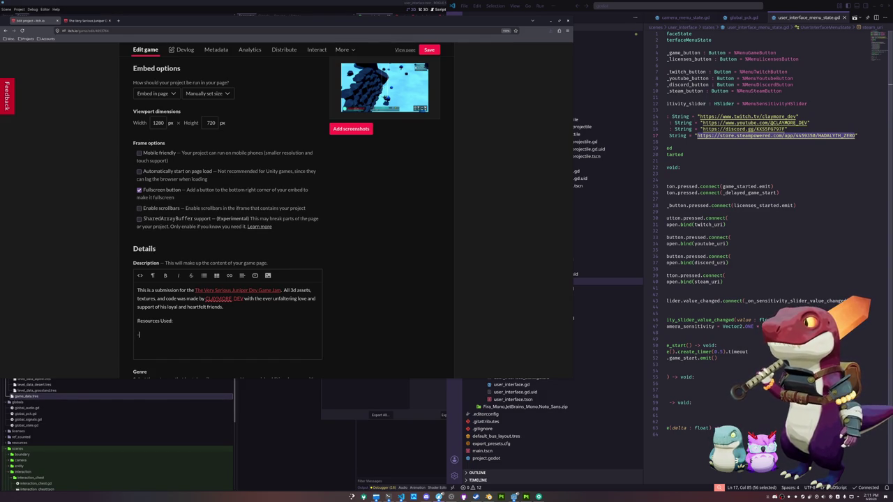
pyautogui.write('zure')
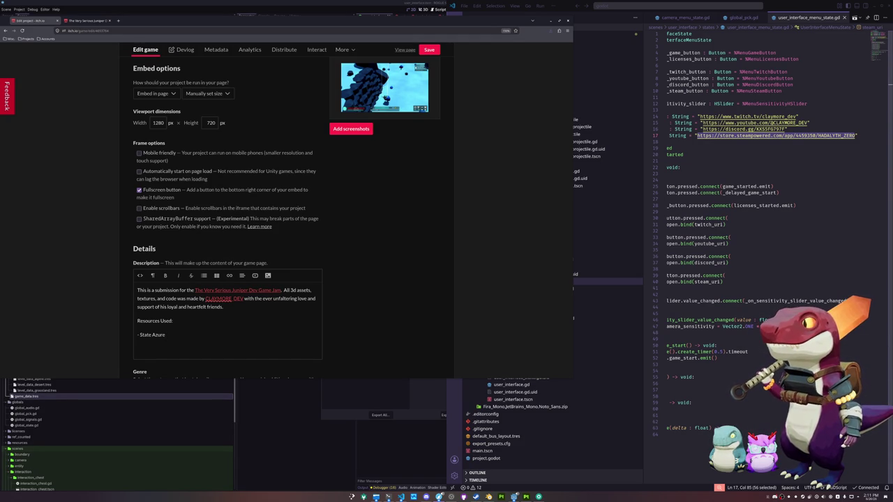
pyautogui.write('- Stellar Ascent')
pyautogui.press('BackSpace')
pyautogui.press('BackSpace')
pyautogui.press('BackSpace')
pyautogui.write('ent')
pyautogui.hotkey('shift', 'Home')
pyautogui.press('BackSpace')
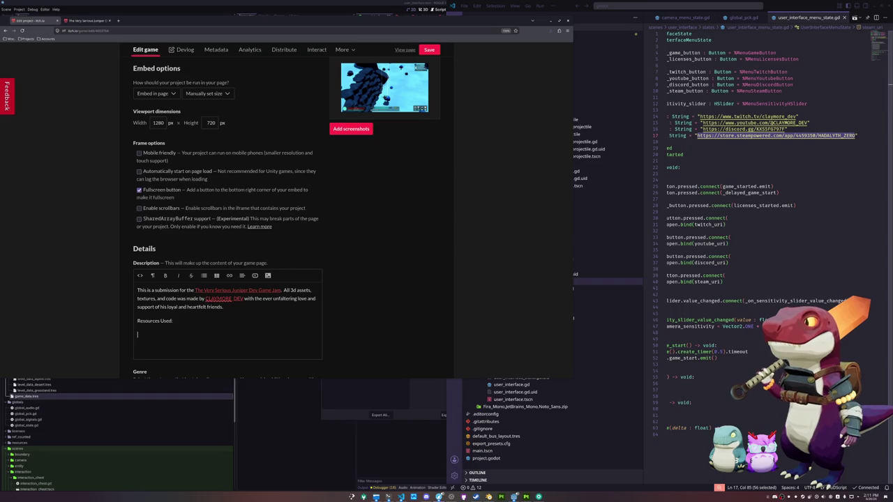
pyautogui.hotkey('shift', 'Up')
pyautogui.hotkey('shift', 'Up')
pyautogui.hotkey('ctrl', 'shift', 'Right')
pyautogui.hotkey('ctrl', 'shift', 'Right')
pyautogui.hotkey('ctrl', 'shift', 'Right')
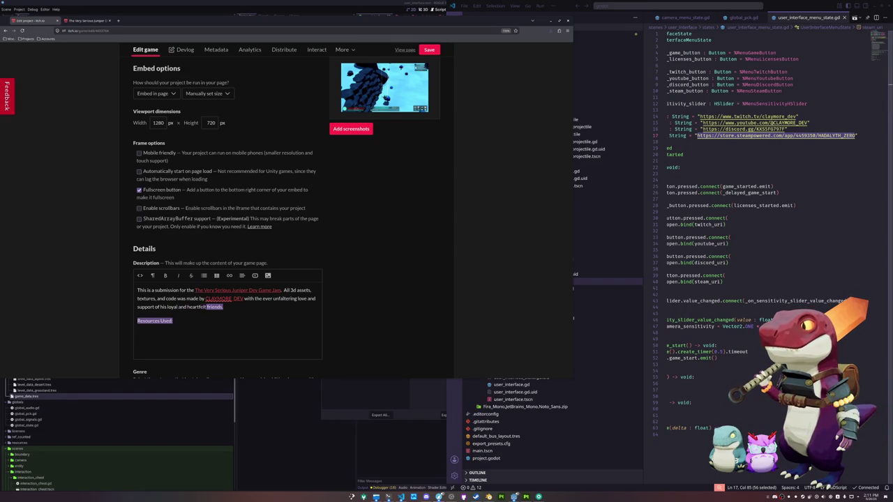
pyautogui.hotkey('shift', 'Home')
pyautogui.press('BackSpace')
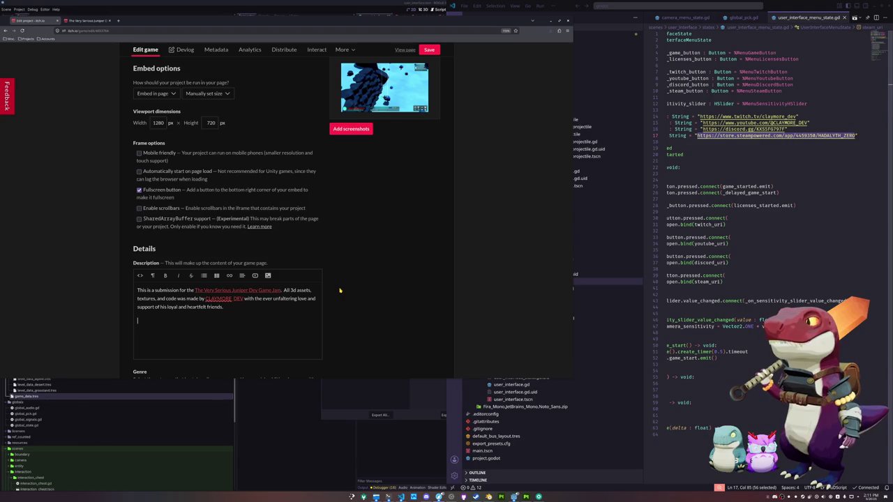
pyautogui.scroll(10, 340, 290)
pyautogui.scroll(3, 307, 300)
pyautogui.scroll(-13, 321, 307)
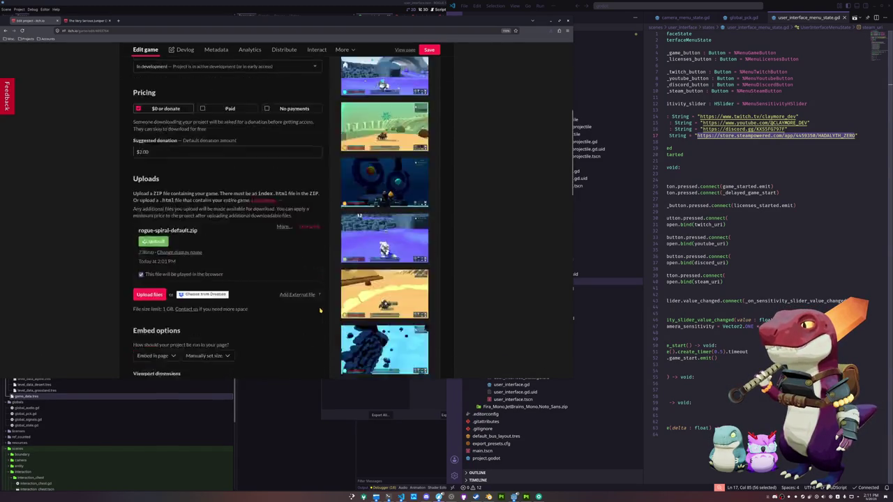
pyautogui.scroll(-1, 330, 301)
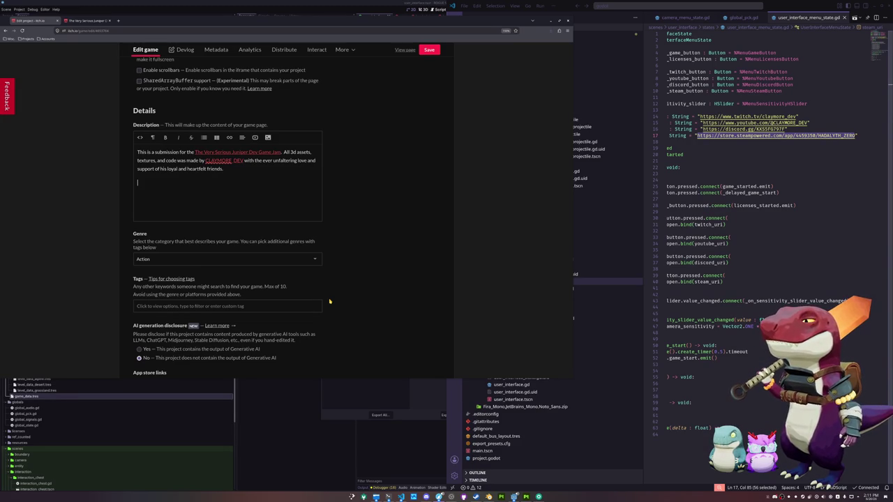
pyautogui.write('In this game you')
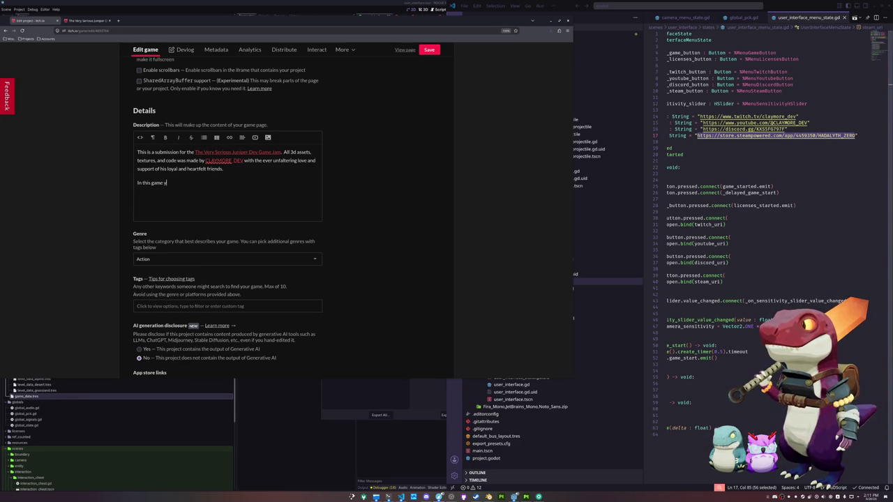
pyautogui.write(' play as a dino')
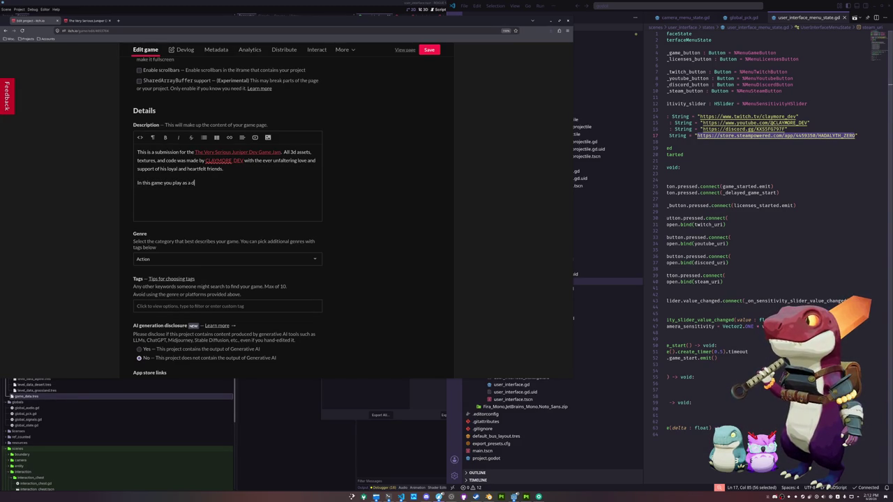
pyautogui.write('saur in a mech suit')
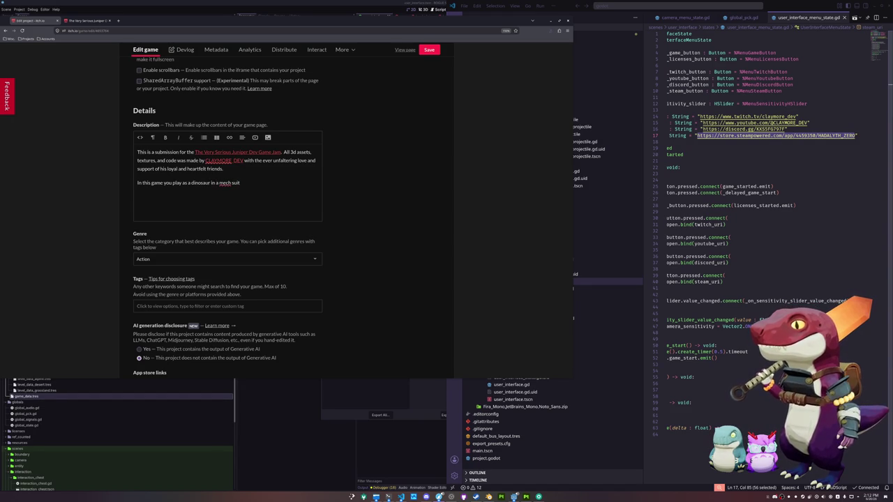
pyautogui.hotkey('shift', 'Home')
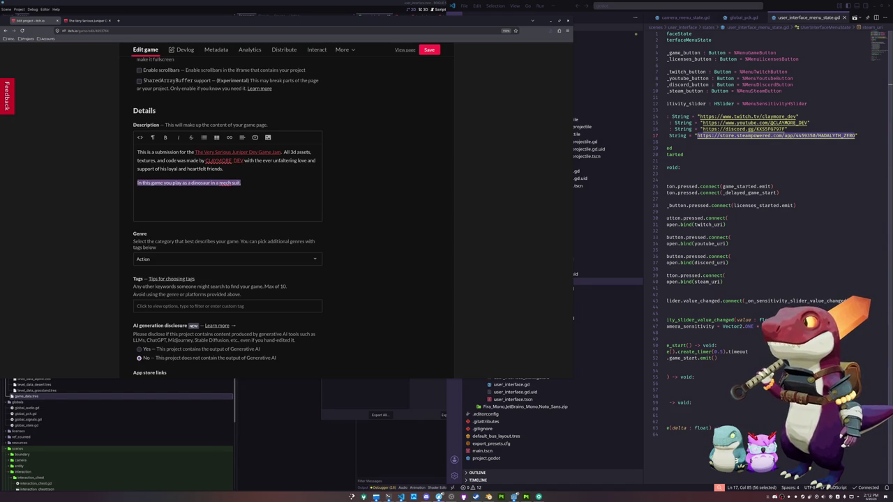
pyautogui.press('BackSpace')
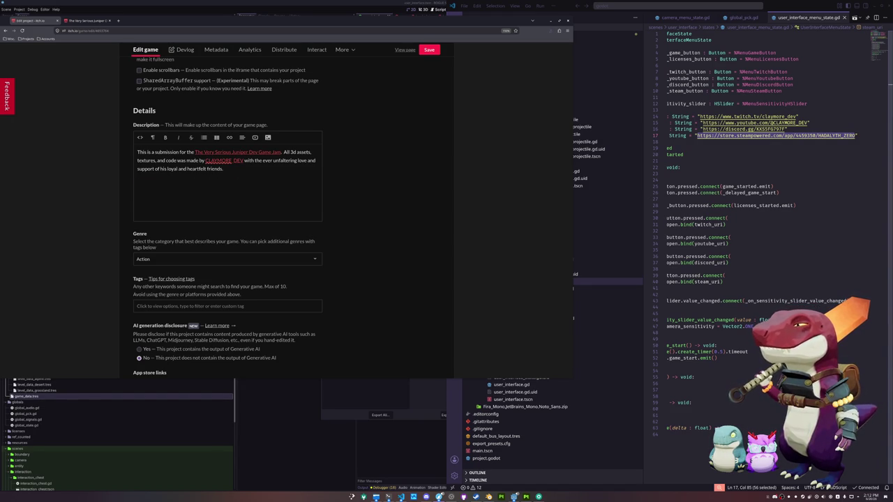
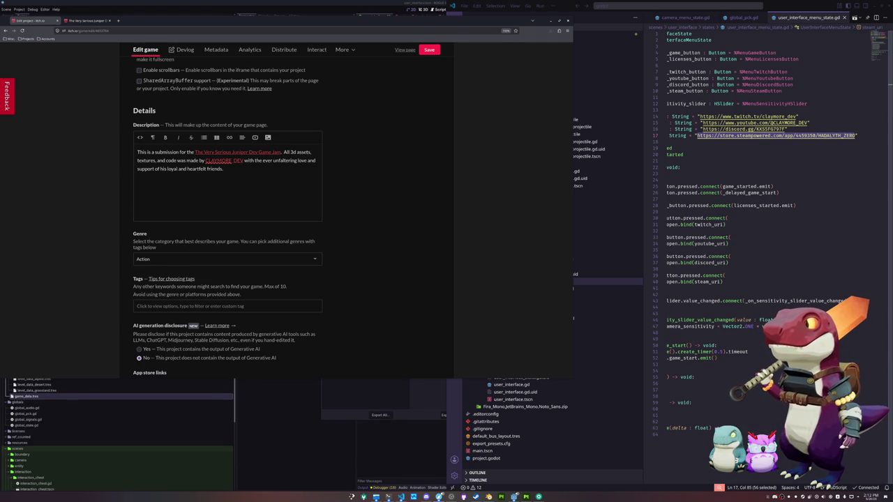
# Write a paragraph saying faster drill spinning raises damage and drill-speed management is the core mechanic
pyautogui.write('In this game')
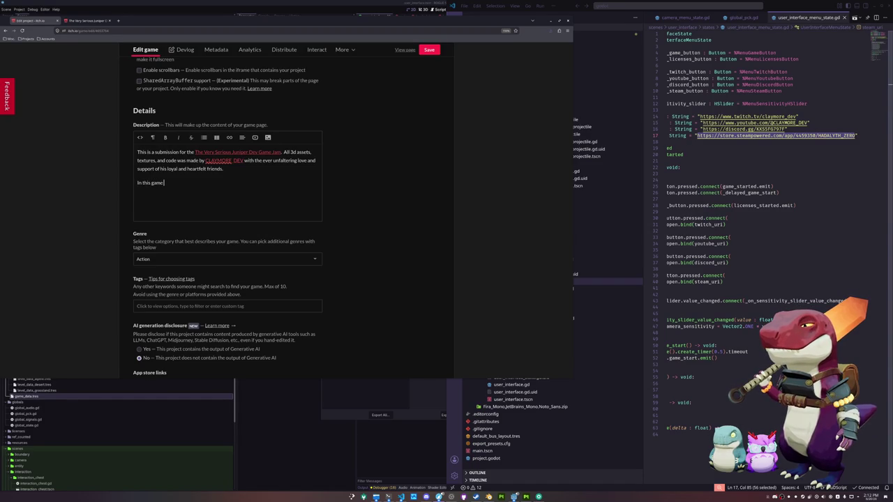
pyautogui.write(' spinning')
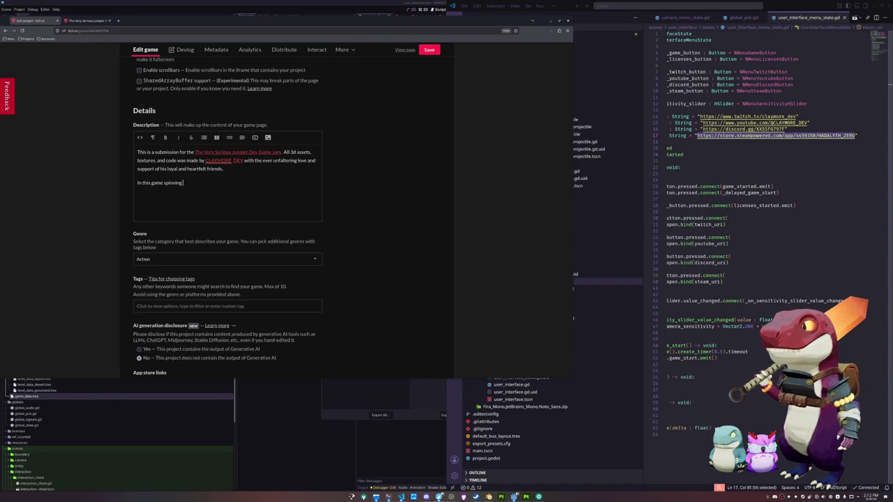
pyautogui.write(' your drill fa')
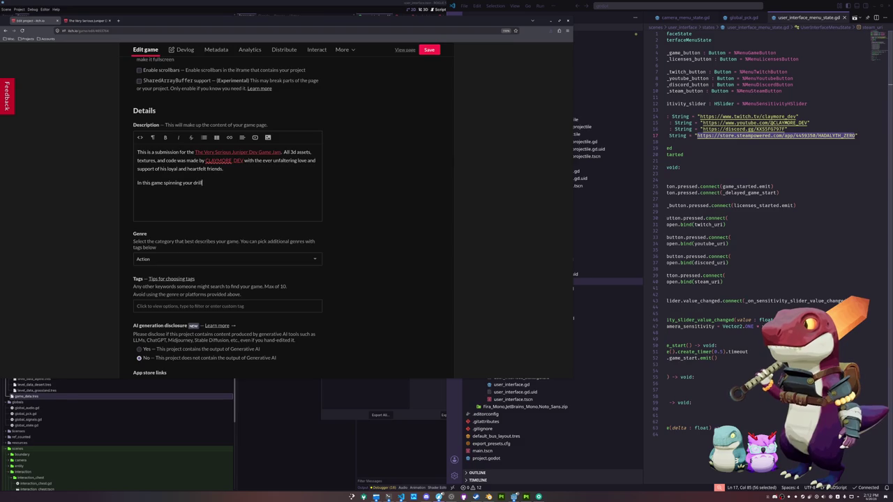
pyautogui.write('ster ')
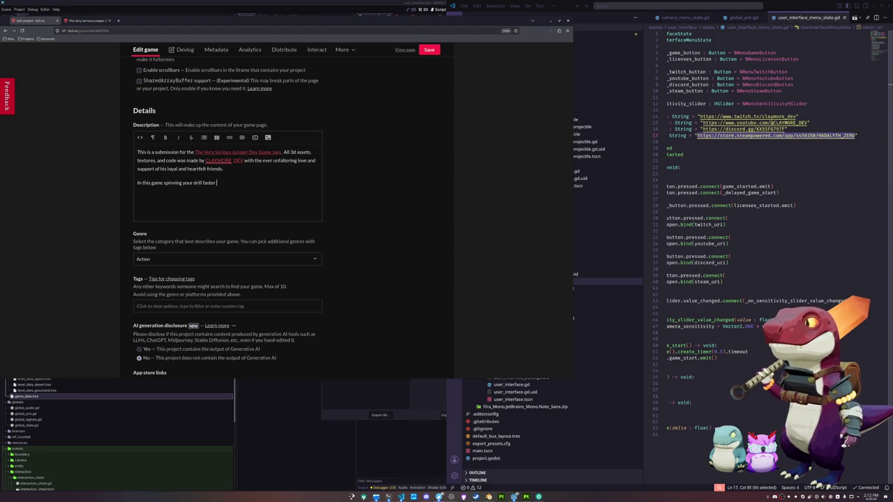
pyautogui.write('increases your')
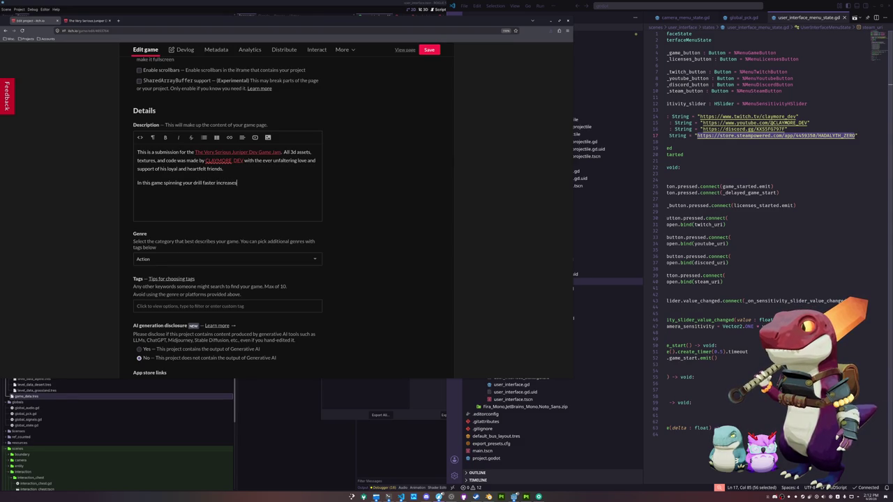
pyautogui.write(' damage.  ')
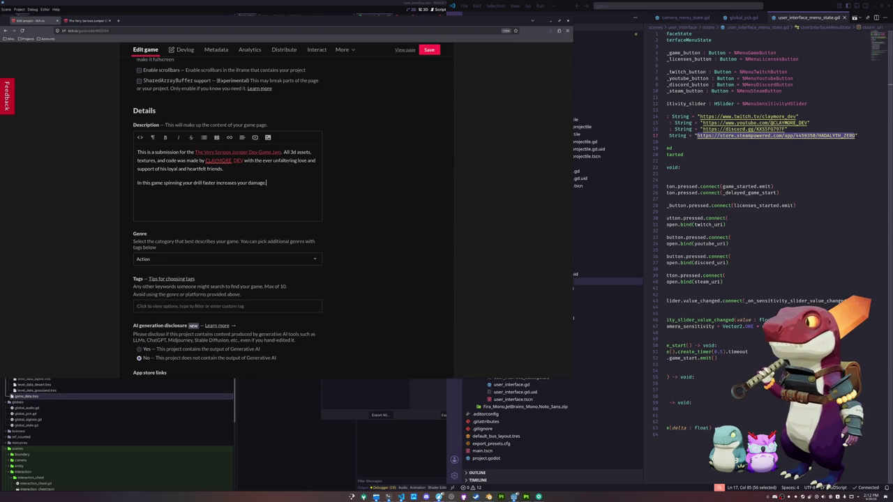
pyautogui.write('To kee')
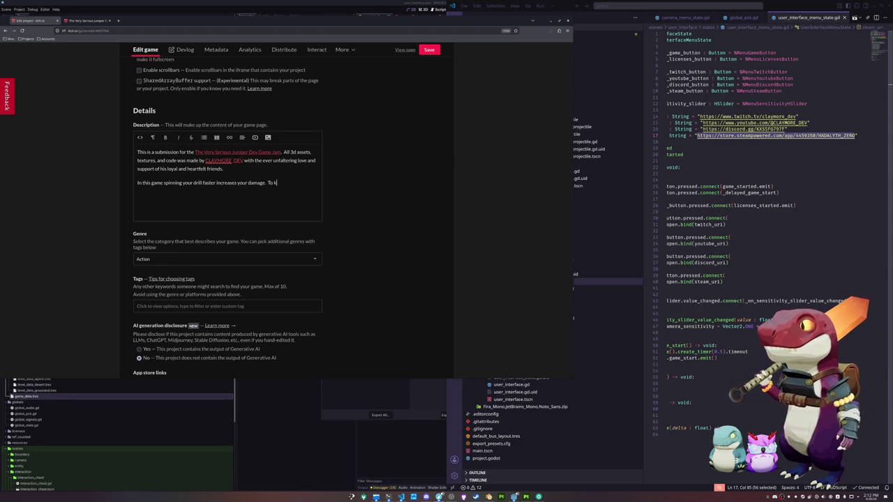
pyautogui.write('p competitive as the enemy w')
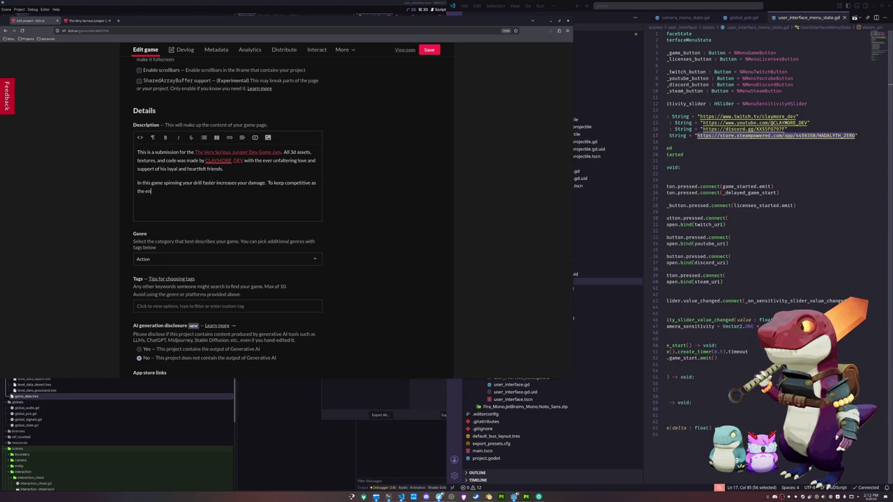
pyautogui.write('aves increase ')
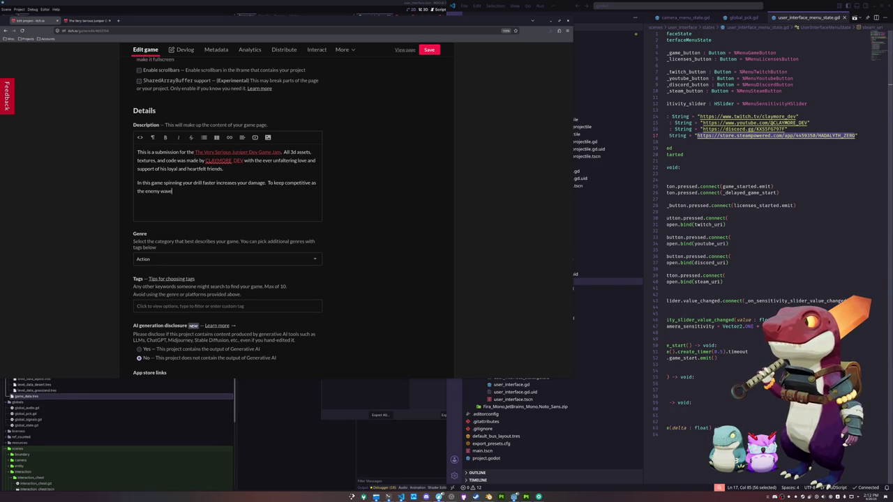
pyautogui.write('in size and fic')
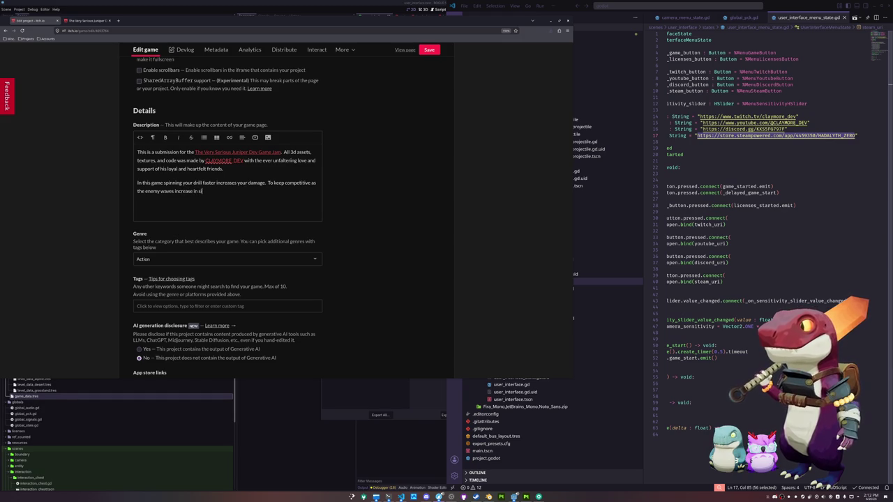
pyautogui.press('BackSpace')
pyautogui.press('BackSpace')
pyautogui.press('BackSpace')
pyautogui.write("strength, you'll need to ke")
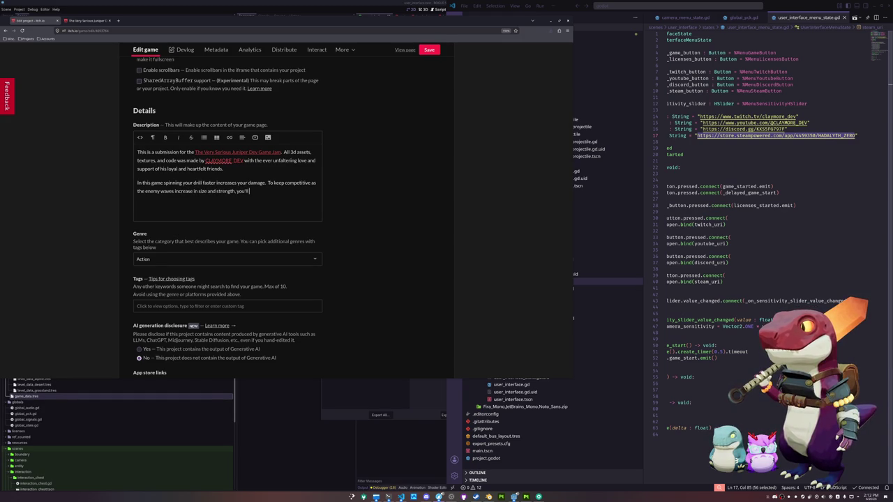
pyautogui.write('ep spinning to')
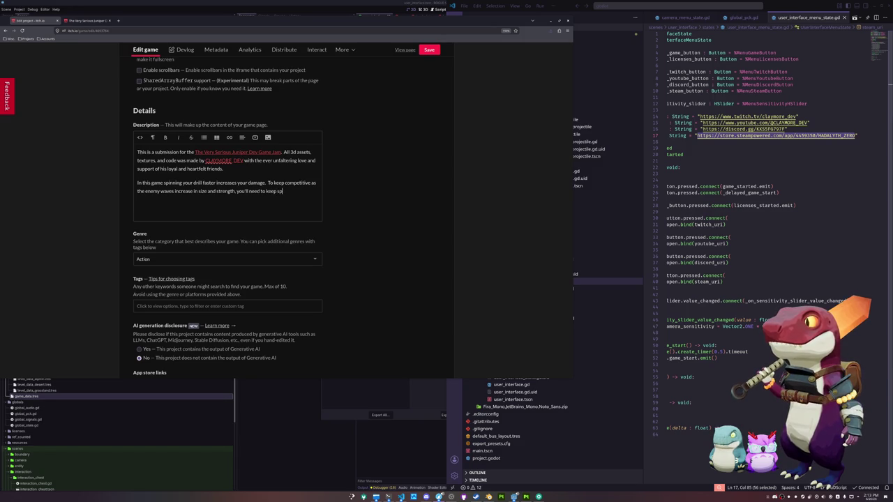
pyautogui.write(' win.')
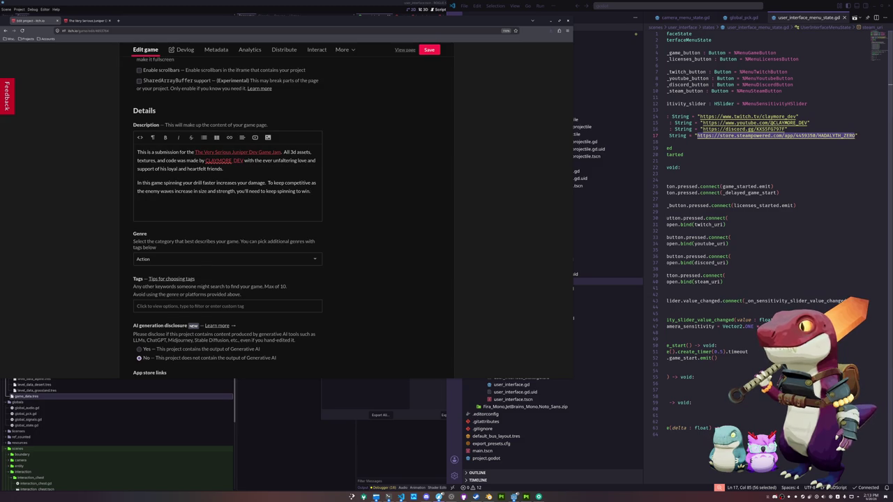
pyautogui.press('Return')
pyautogui.write('The core mechani')
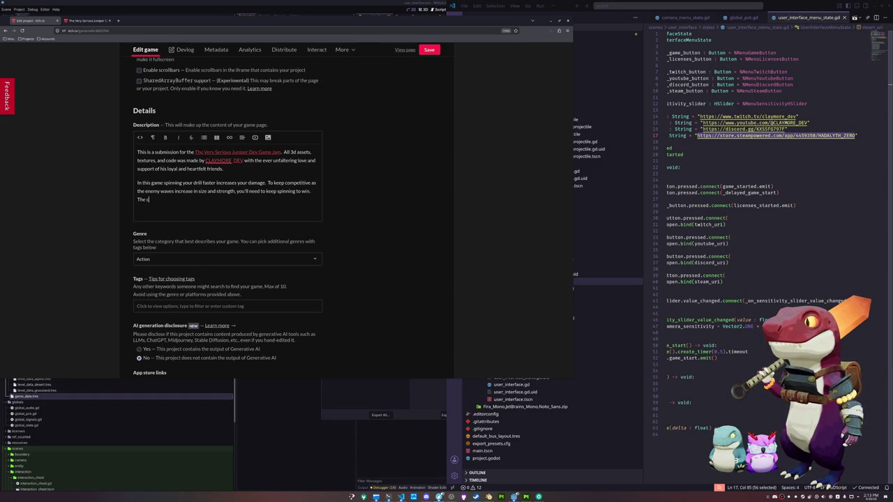
pyautogui.write('c is')
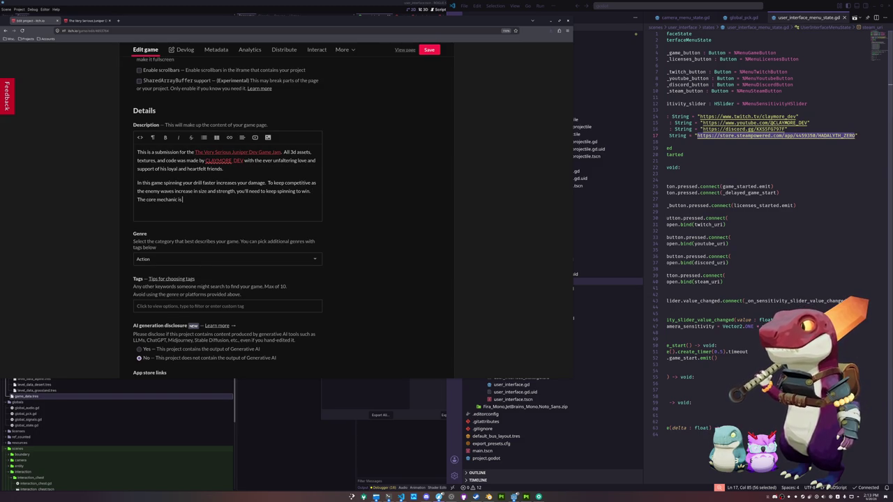
pyautogui.write(' managing t')
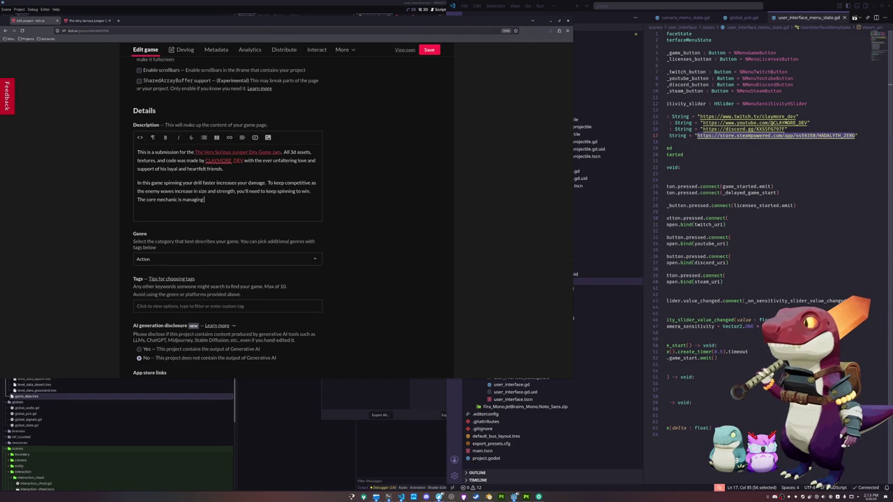
pyautogui.write('he speed of y')
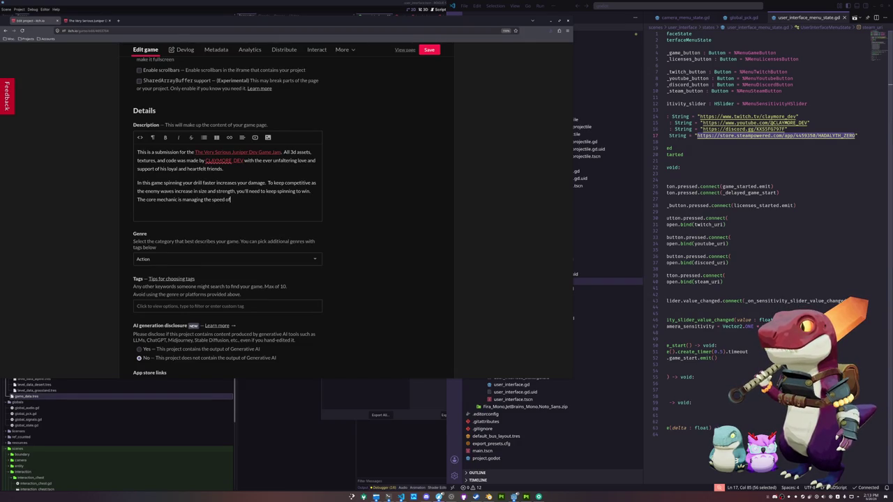
pyautogui.write('our drill')
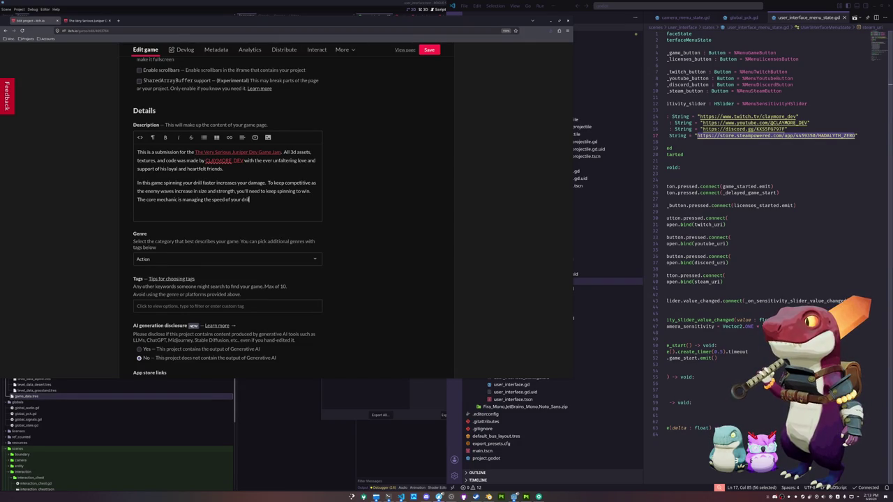
pyautogui.write(' while still keeping enough energ')
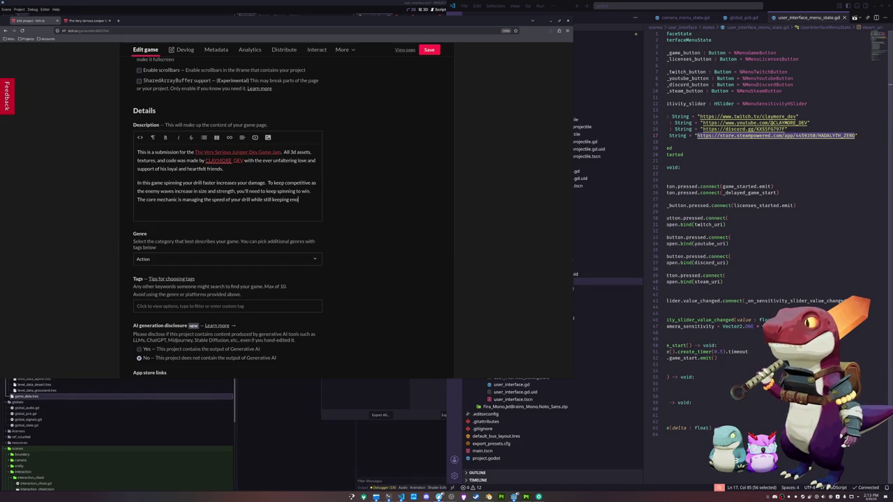
pyautogui.write('y in reserve')
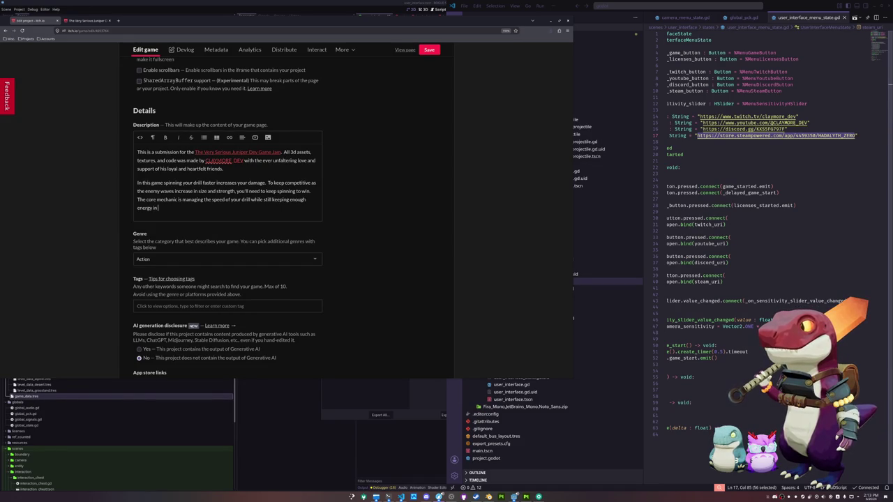
pyautogui.write(' to')
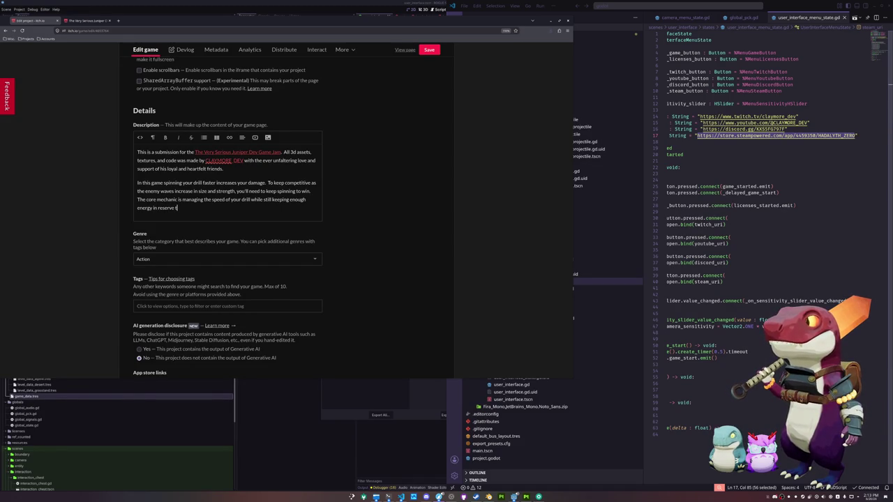
pyautogui.write(' make a quick ')
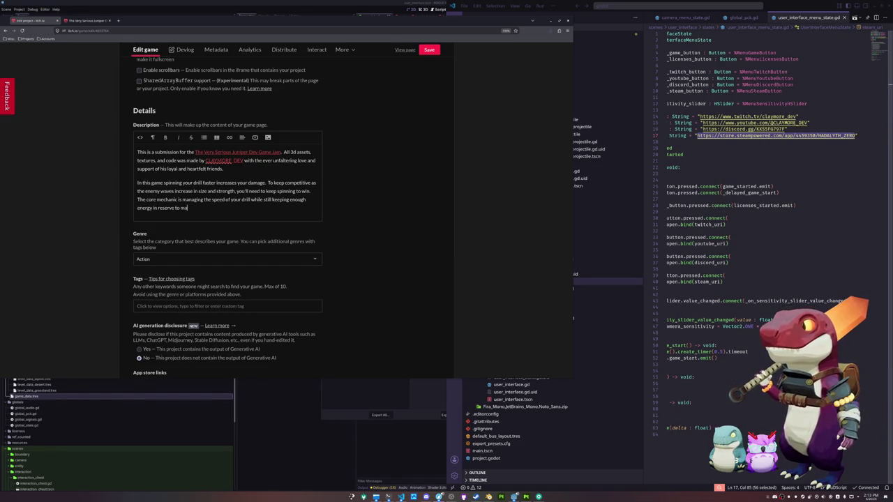
pyautogui.write('escape when you')
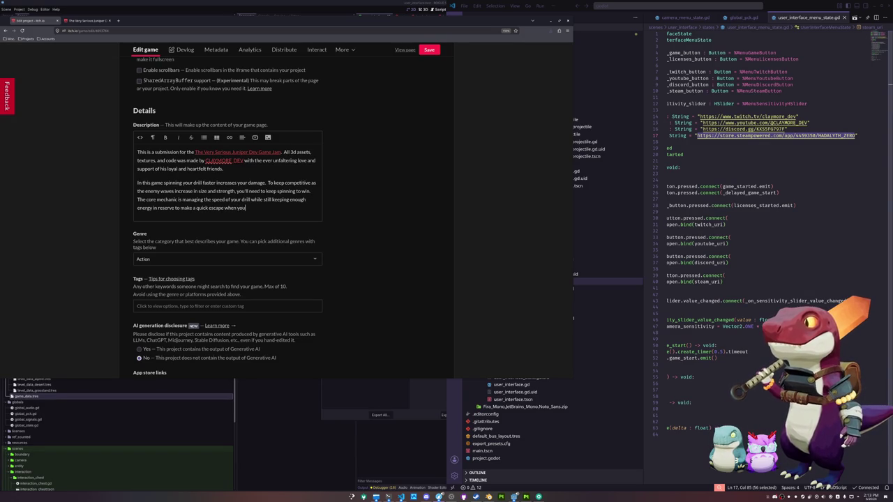
pyautogui.write("'re backe")
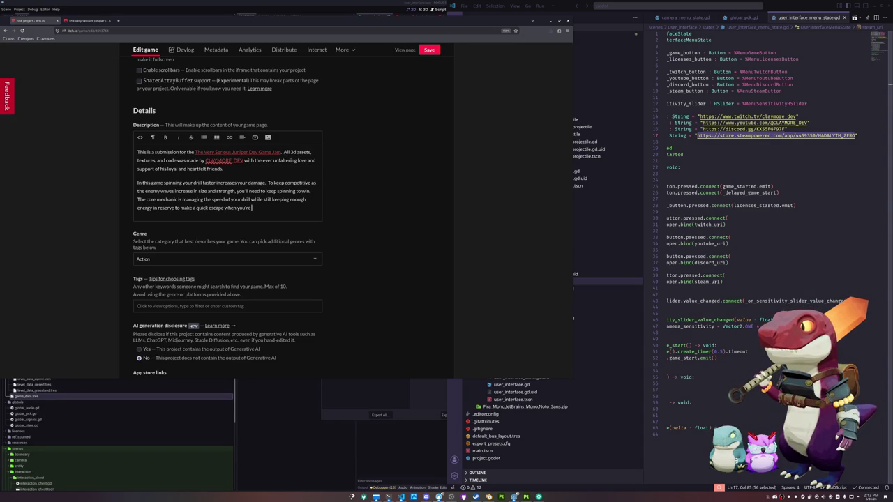
pyautogui.write('d into a corner.')
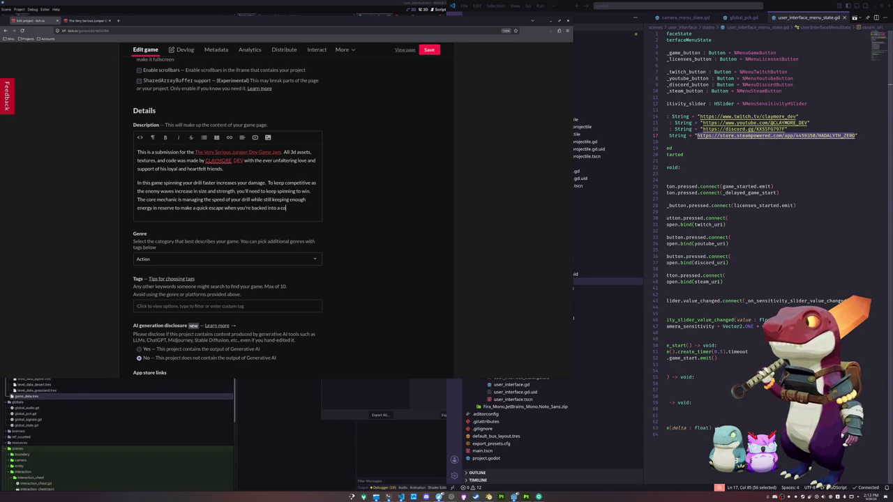
pyautogui.press('Return')
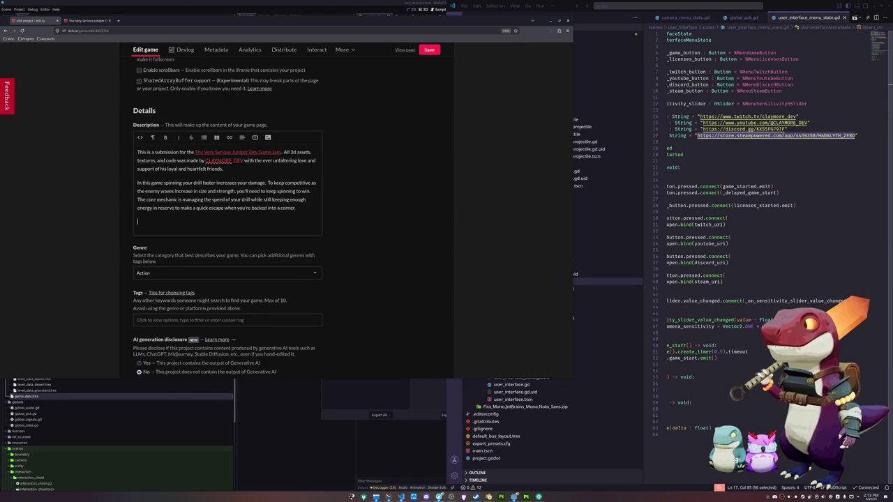
# Add an 'Inputs:' heading and start a bulleted list with 'WASD: Character Movement'
pyautogui.write('nputs')
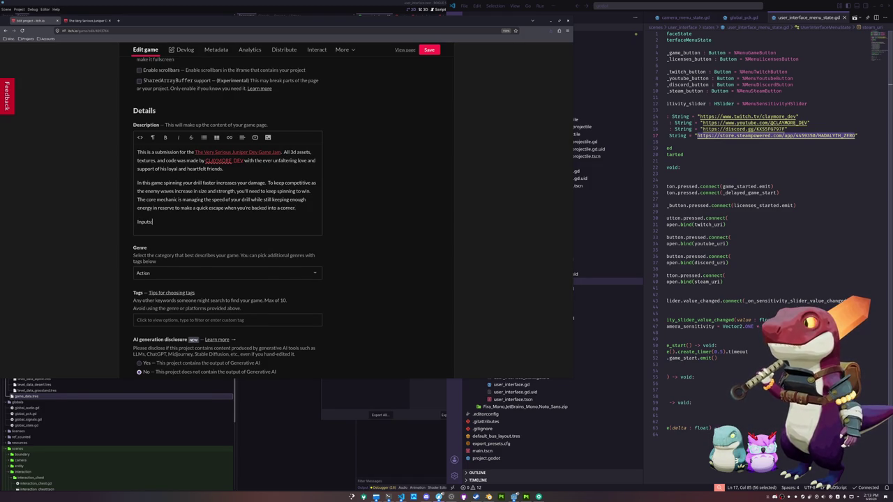
pyautogui.write(':')
pyautogui.press('Return')
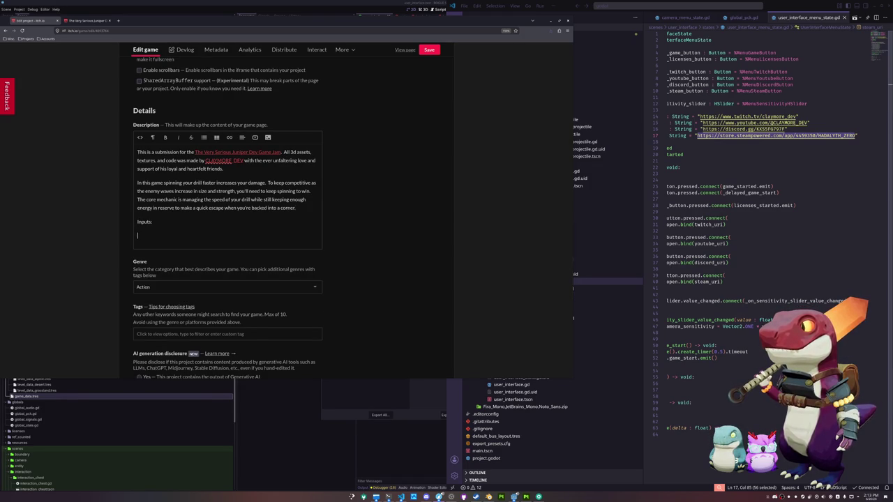
pyautogui.click(204, 137)
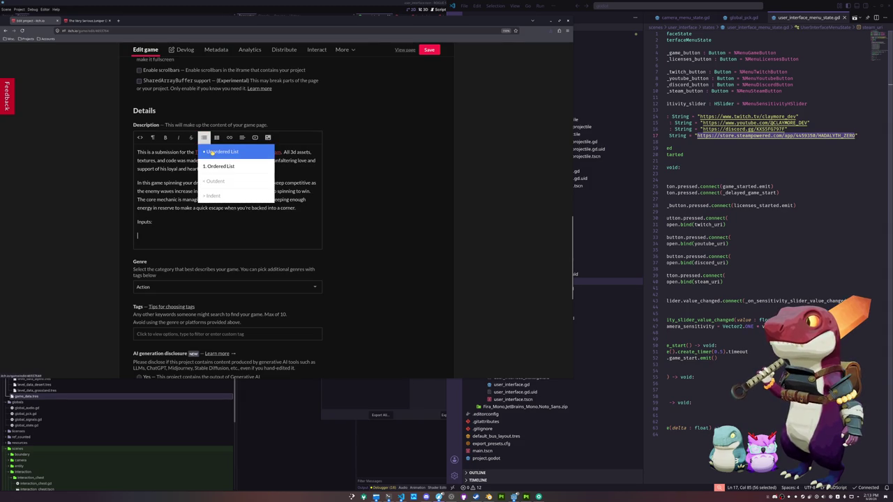
pyautogui.click(213, 152)
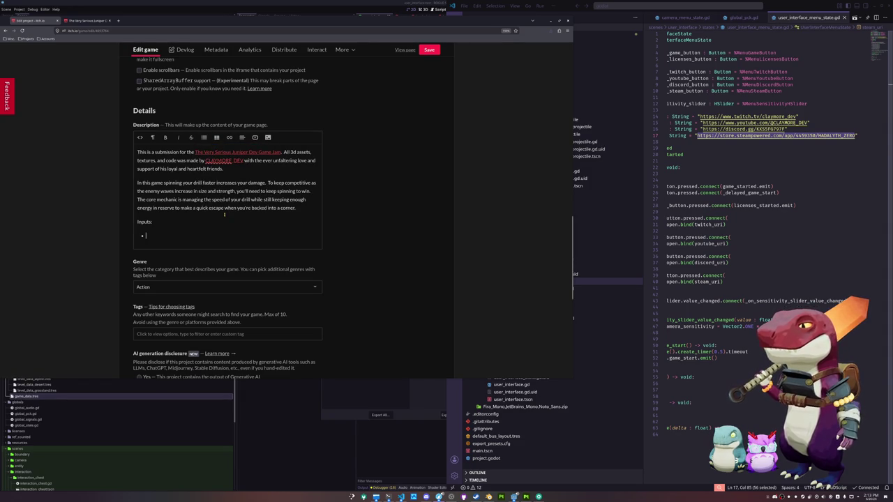
pyautogui.write('WASD:')
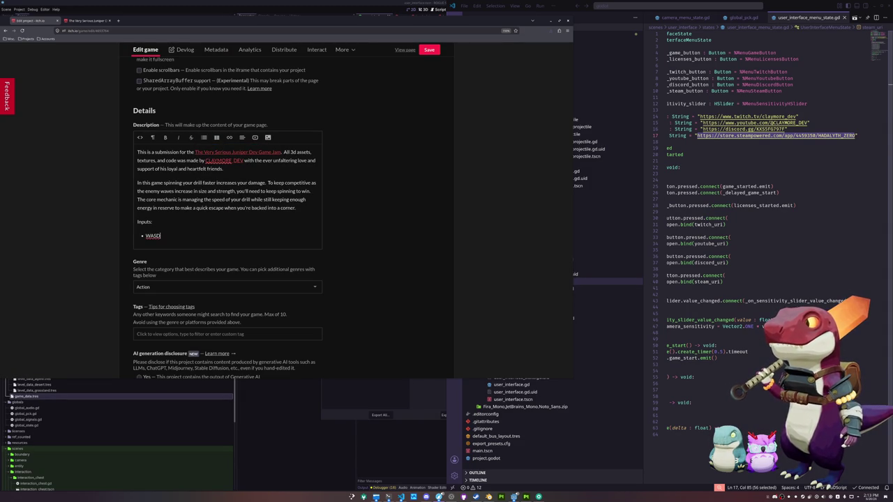
pyautogui.write(' Move')
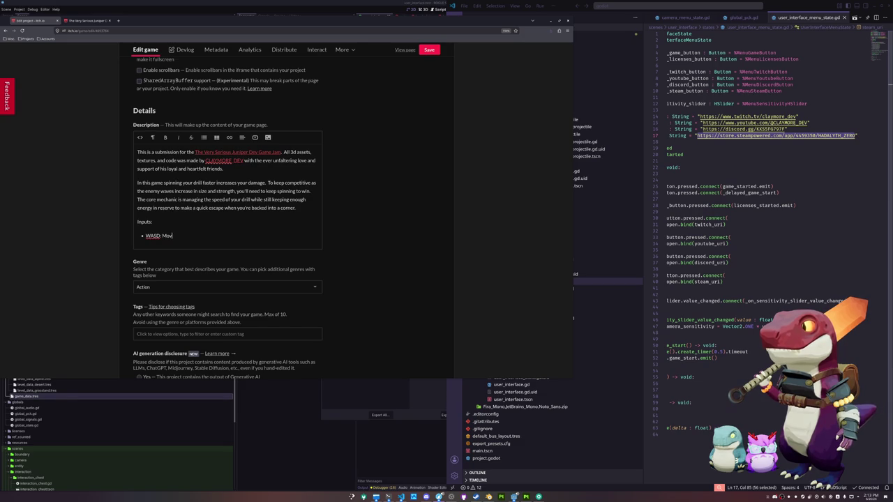
pyautogui.press('BackSpace')
pyautogui.press('BackSpace')
pyautogui.press('BackSpace')
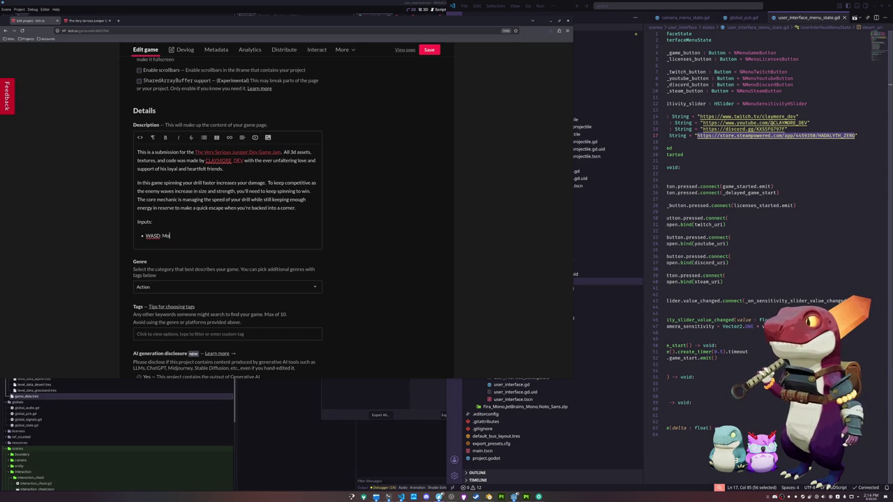
pyautogui.write('Character')
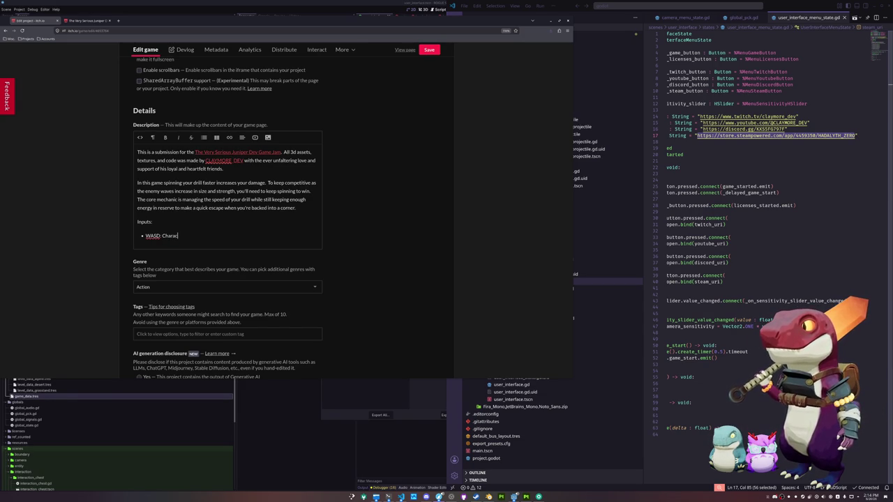
pyautogui.write(' Movement')
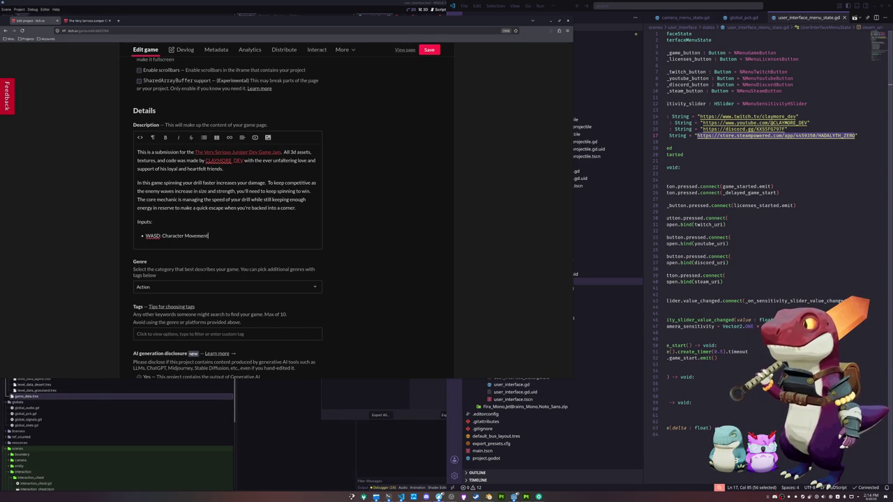
pyautogui.press('Return')
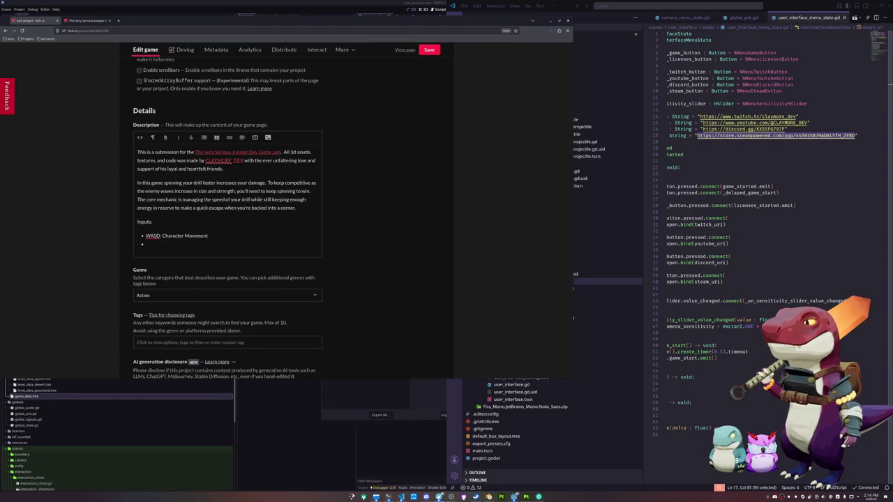
# Add bullets 'Mouse: Camera Movement', 'Left Click: Shoot' and 'Right Click: Channel Drill'
pyautogui.write('Mouse: ')
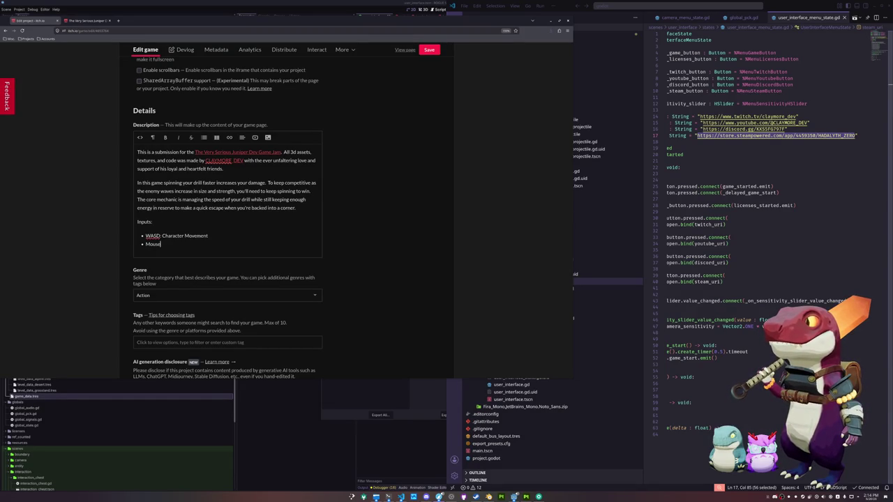
pyautogui.write('Camera Moveme')
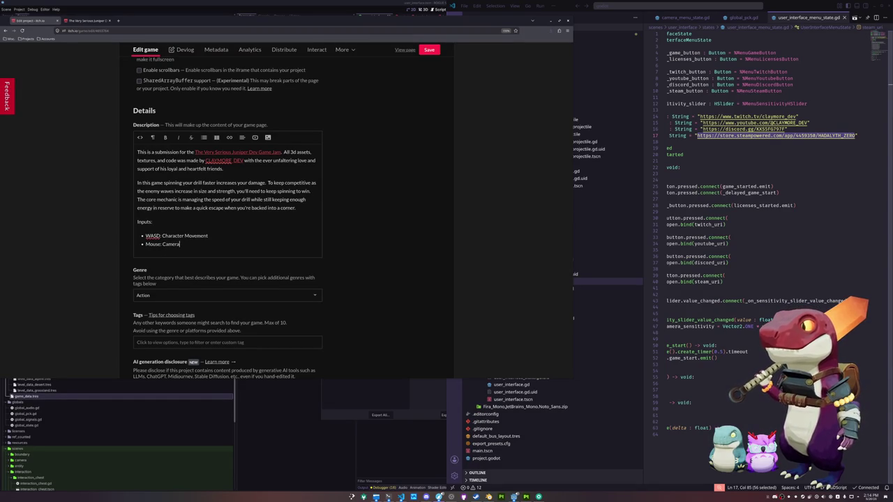
pyautogui.write('nt')
pyautogui.press('Return')
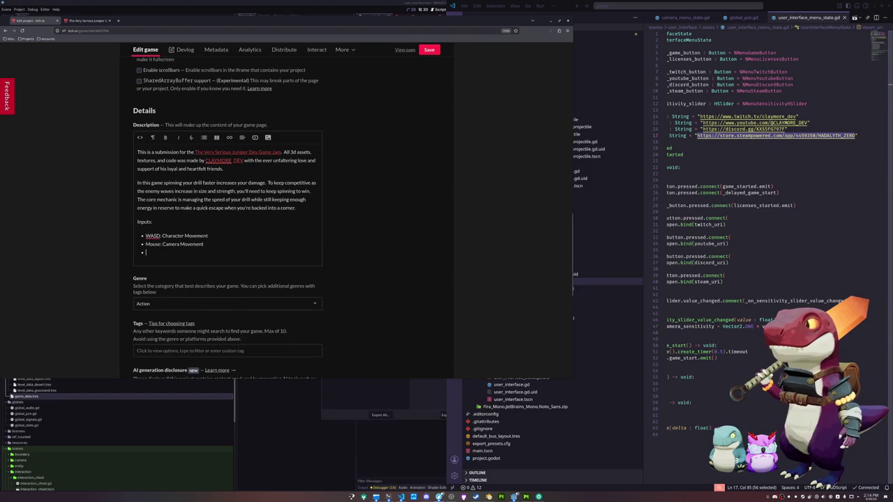
pyautogui.write('Left Click: ')
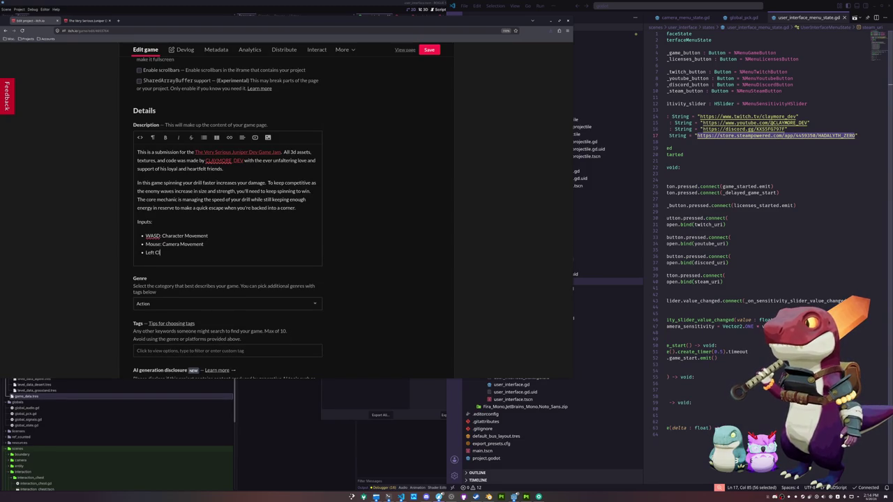
pyautogui.write('Shoot')
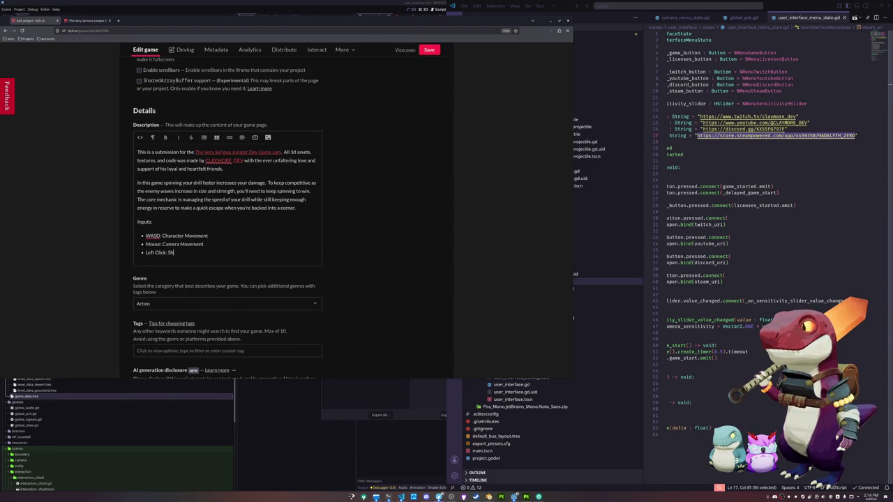
pyautogui.press('Return')
pyautogui.write('Right Click: ')
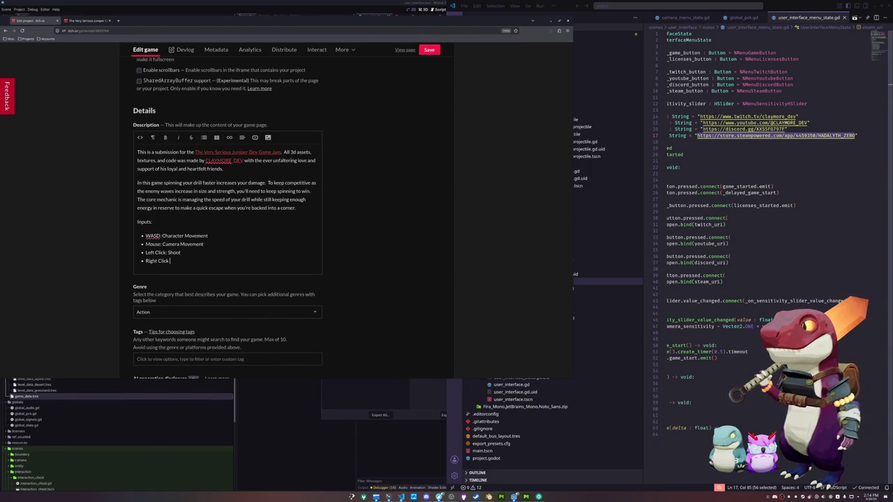
pyautogui.write('Channel D')
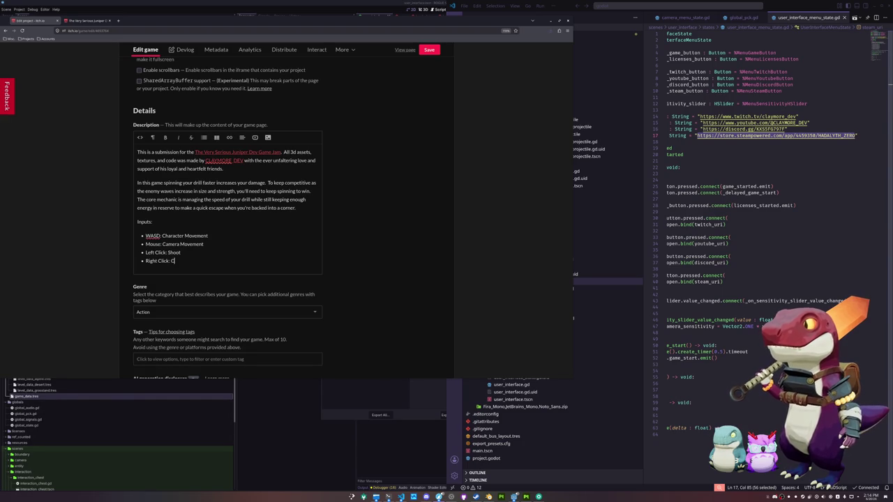
pyautogui.write('rill ')
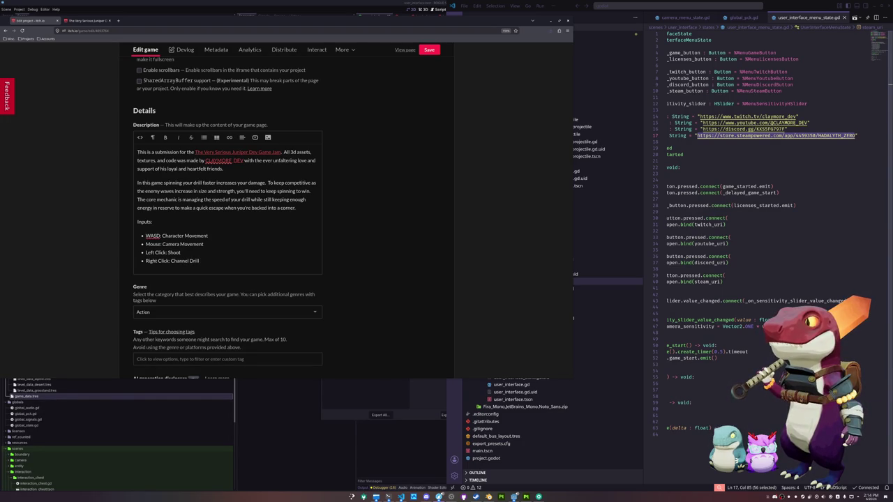
pyautogui.write('(Costs')
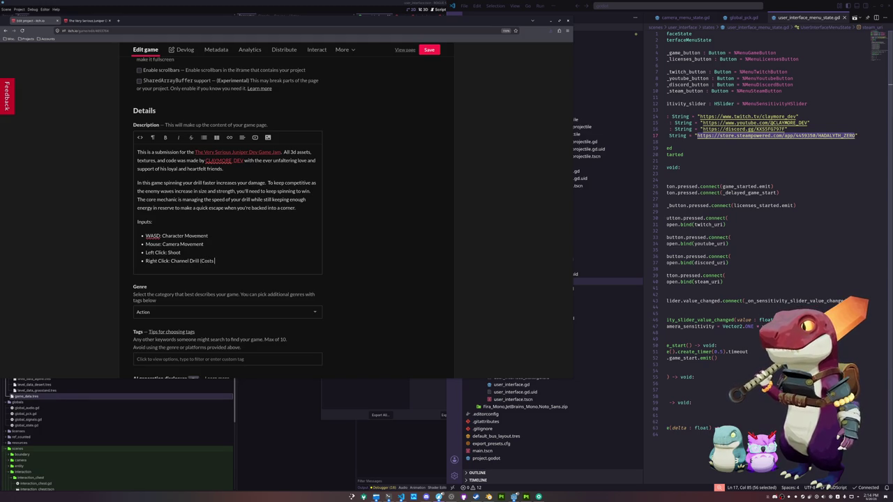
pyautogui.press('BackSpace')
pyautogui.press('BackSpace')
pyautogui.press('BackSpace')
pyautogui.write('Requires')
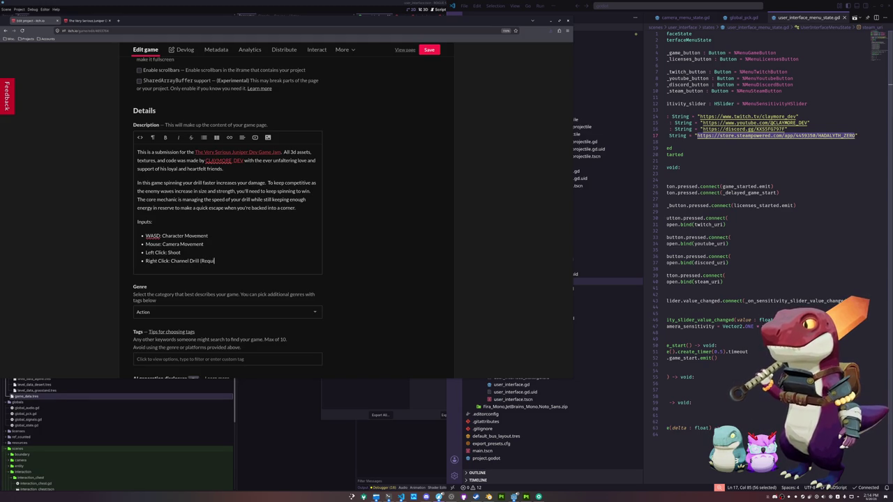
pyautogui.press('BackSpace')
pyautogui.press('BackSpace')
pyautogui.press('BackSpace')
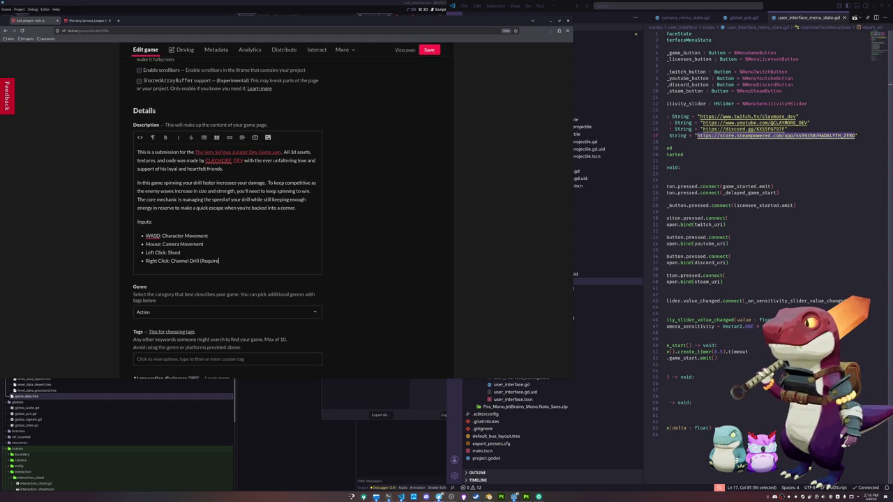
pyautogui.press('BackSpace')
pyautogui.press('BackSpace')
pyautogui.press('BackSpace')
# Add bullets 'Ctrl: Boost' and 'Q: Super', then end the list
pyautogui.press('Return')
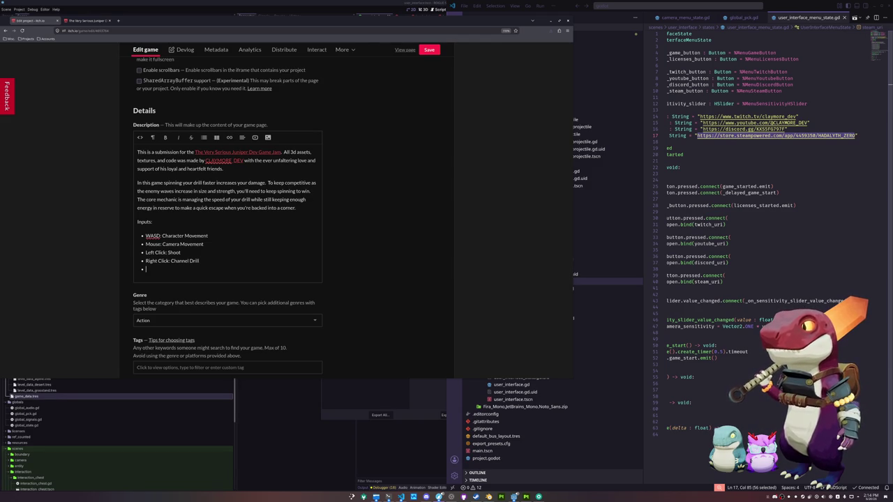
pyautogui.write('Ctrl')
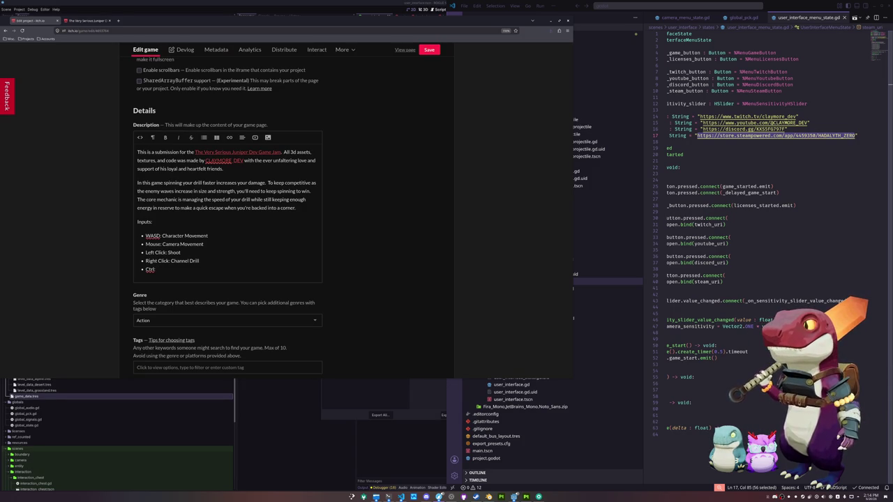
pyautogui.write('Dash')
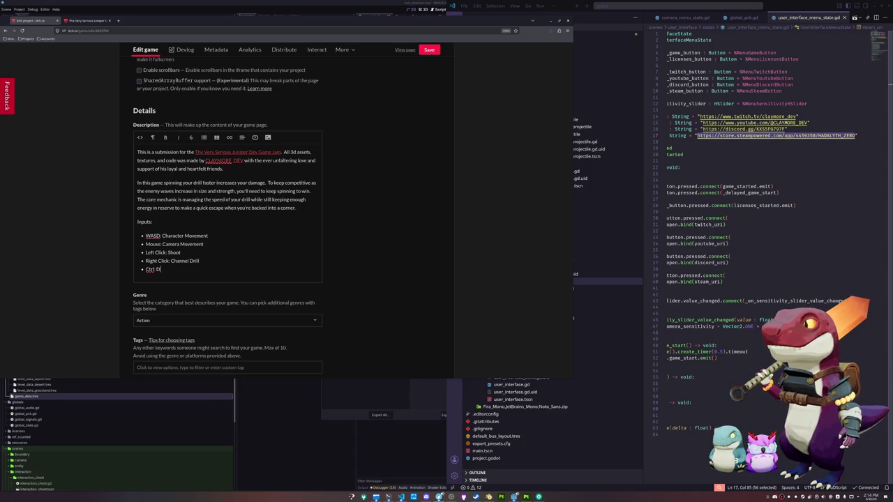
pyautogui.press('BackSpace')
pyautogui.press('BackSpace')
pyautogui.press('BackSpace')
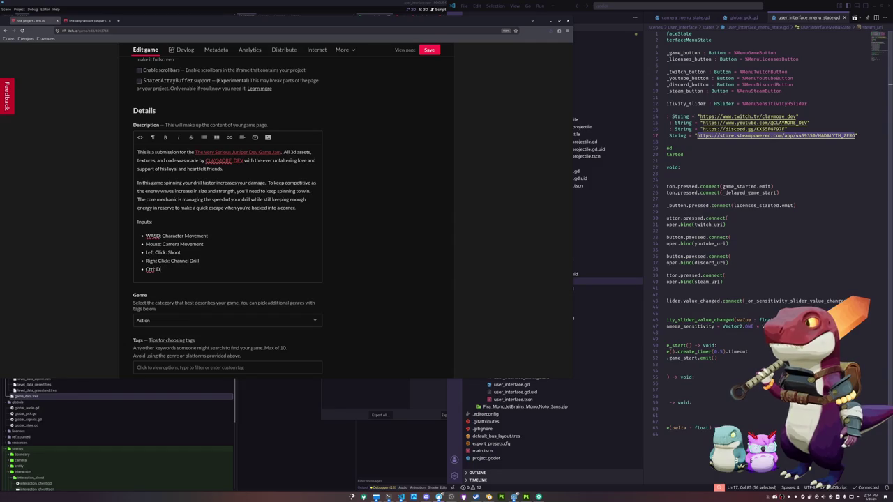
pyautogui.press('BackSpace')
pyautogui.write('Boost')
pyautogui.press('Return')
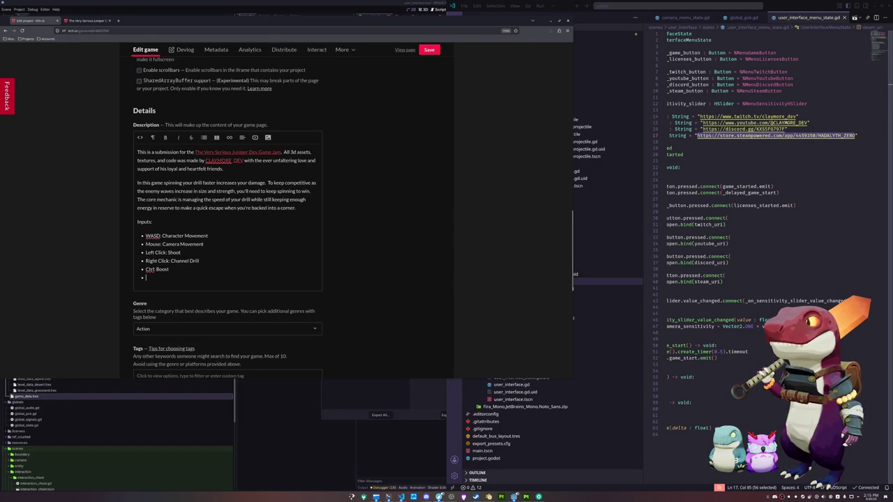
pyautogui.write('Q: ')
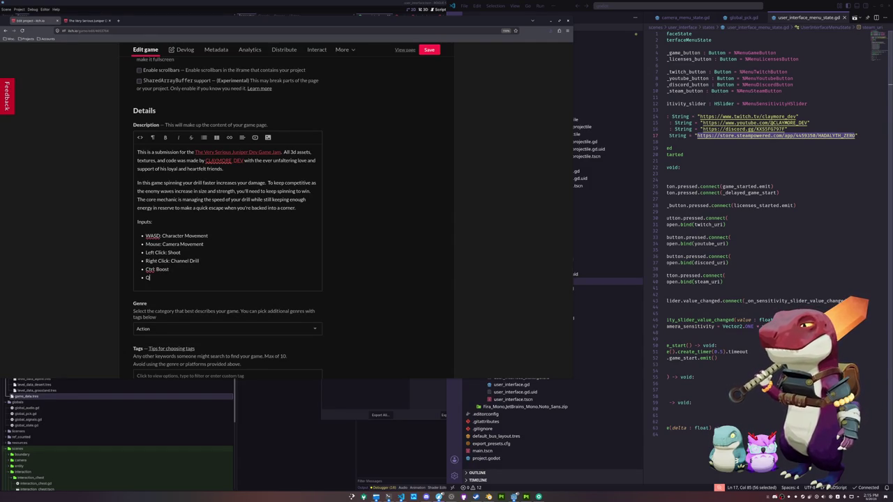
pyautogui.write('Super')
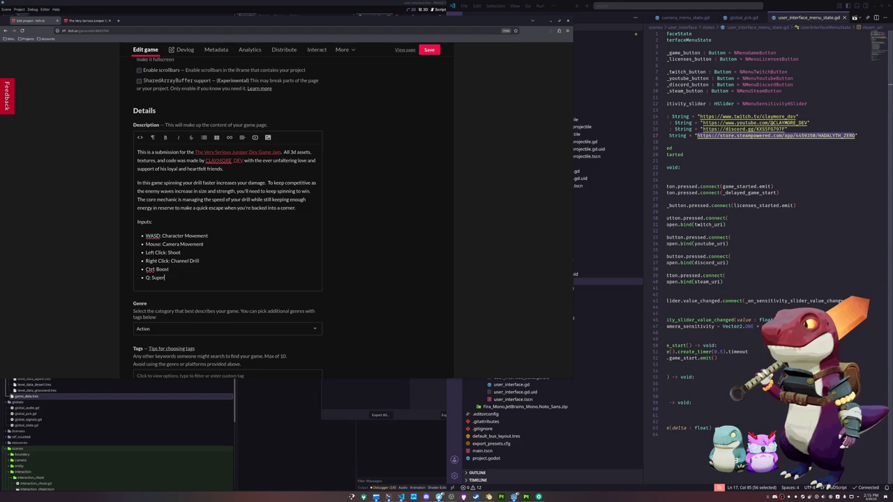
pyautogui.press('Return')
pyautogui.press('Return')
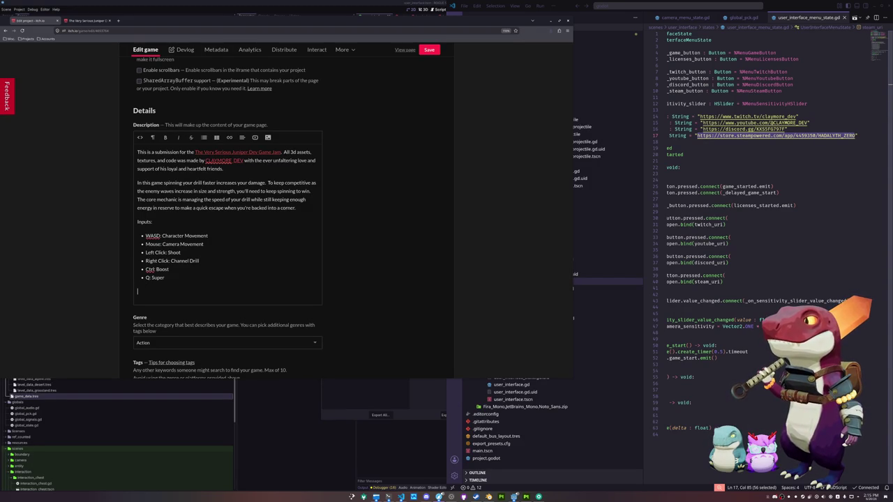
# Write that abilities build up, require or drain heat and combine to maneuver through the three stages
pyautogui.write('Some of your abilities cost heat')
pyautogui.press('BackSpace')
pyautogui.press('BackSpace')
pyautogui.press('BackSpace')
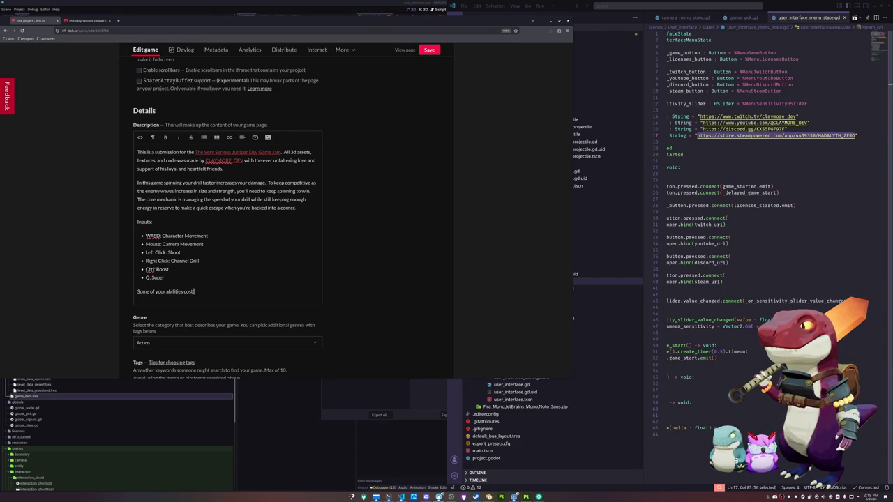
pyautogui.press('BackSpace')
pyautogui.press('BackSpace')
pyautogui.press('BackSpace')
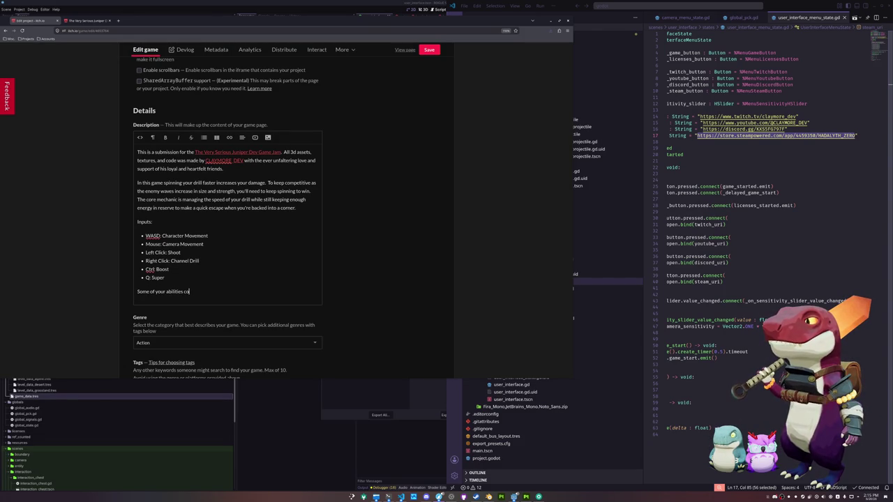
pyautogui.write('build up heat')
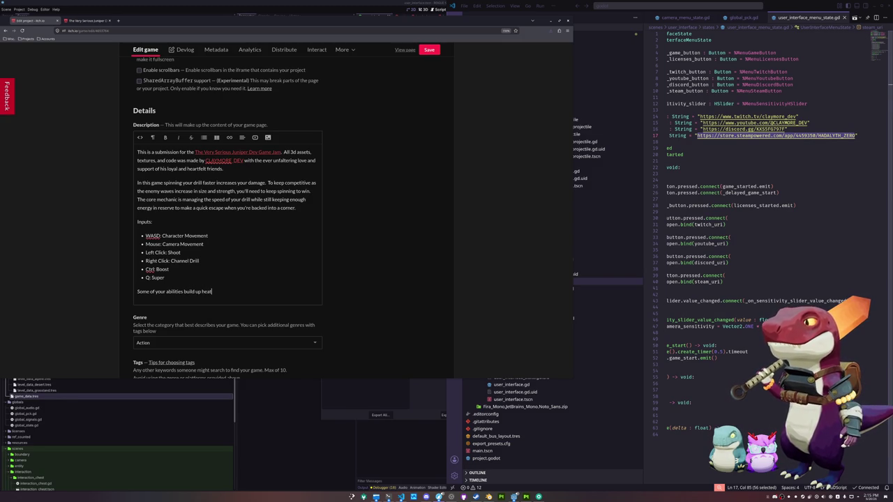
pyautogui.write(', some of them')
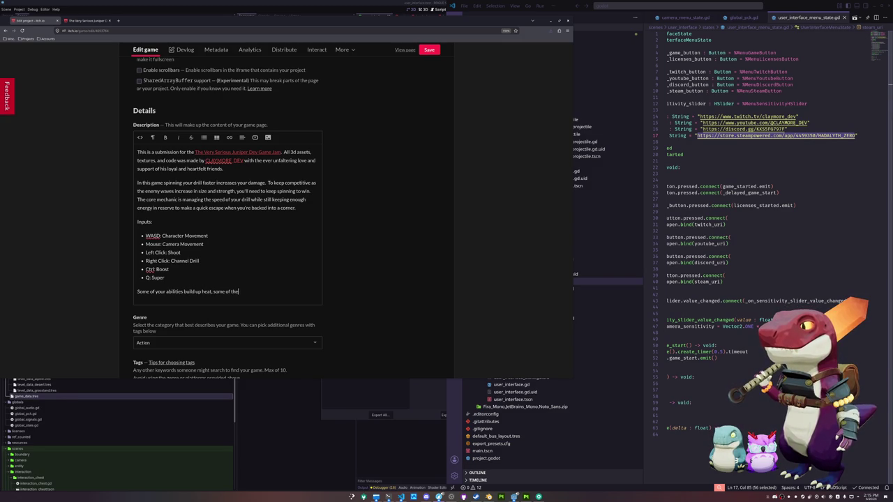
pyautogui.write(' require')
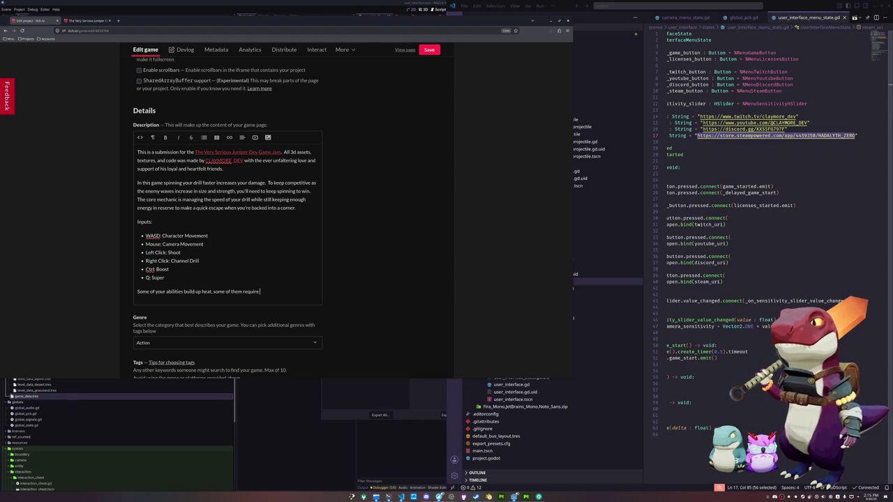
pyautogui.write('heat')
pyautogui.write(', and some drains heat.')
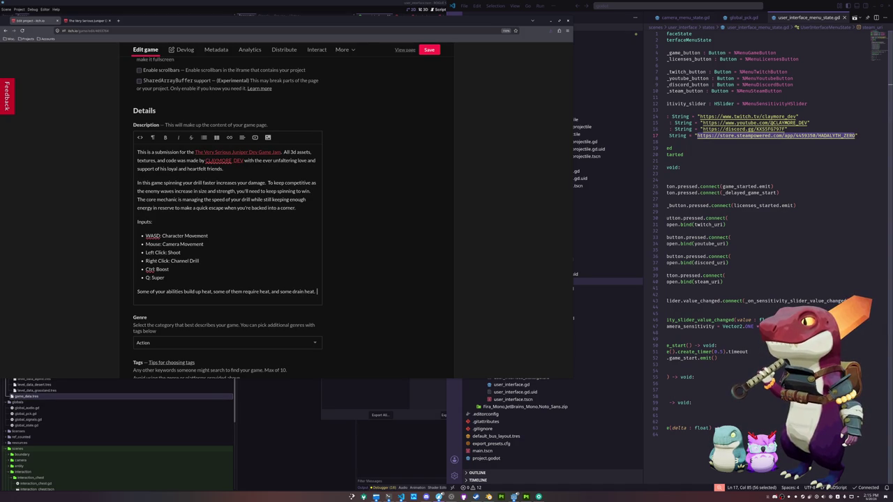
pyautogui.hotkey('shift', 'Return')
pyautogui.write('You can combin')
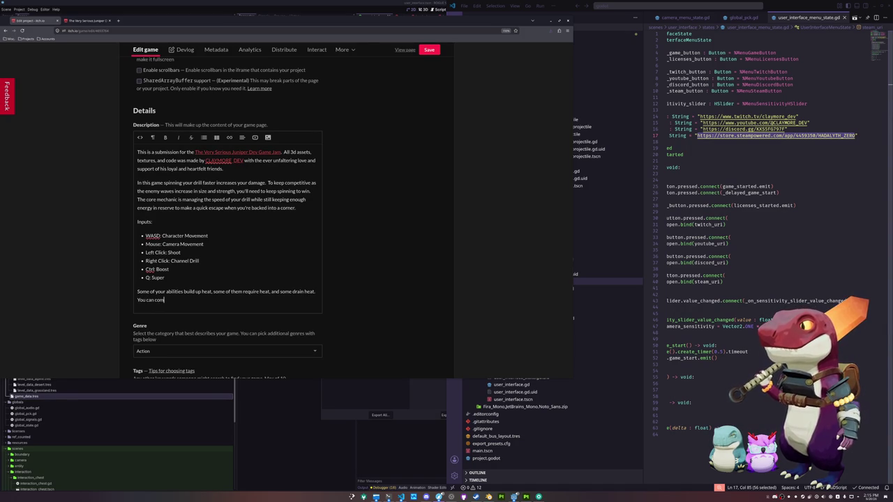
pyautogui.write('e them to')
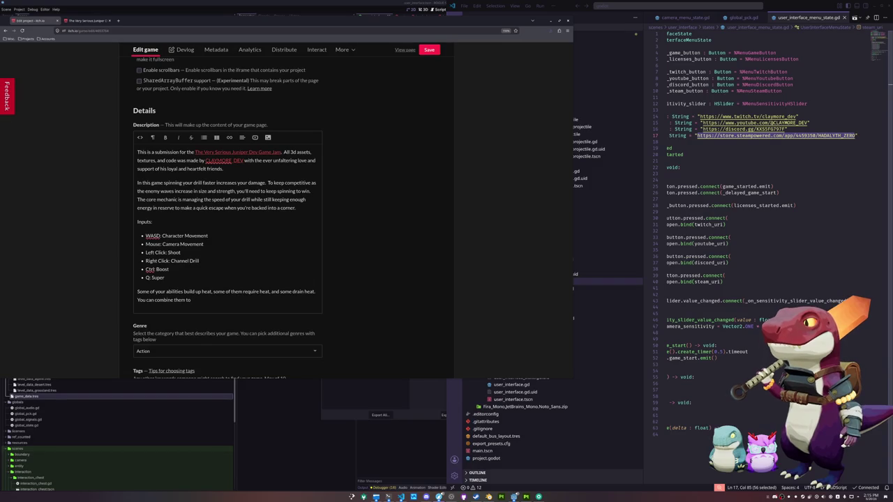
pyautogui.write(' manuever')
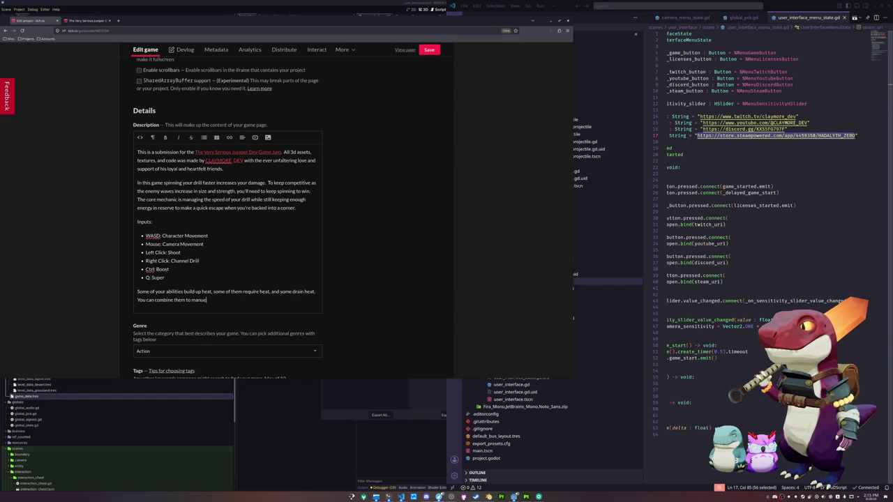
pyautogui.press('BackSpace')
pyautogui.press('BackSpace')
pyautogui.press('BackSpace')
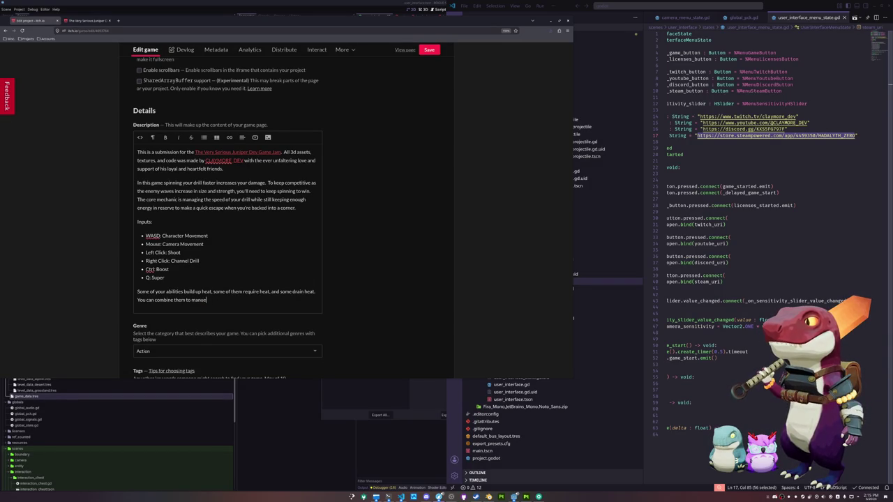
pyautogui.write('euver')
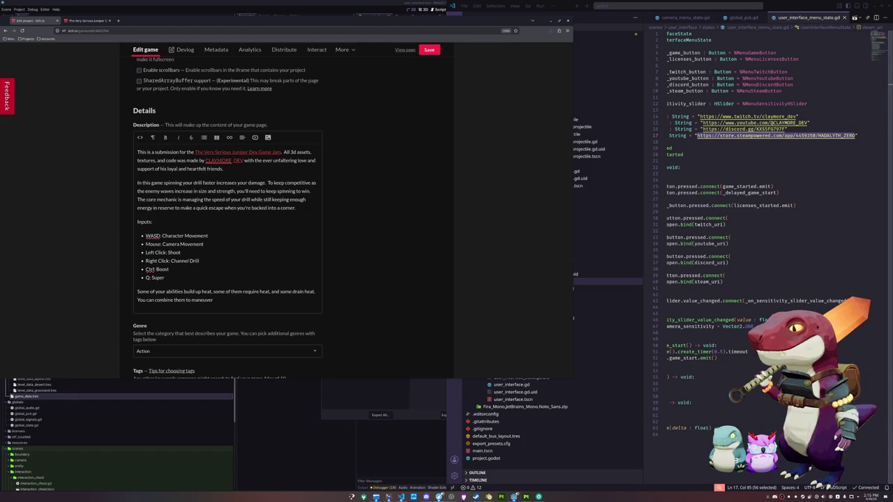
pyautogui.write('throughout the thr')
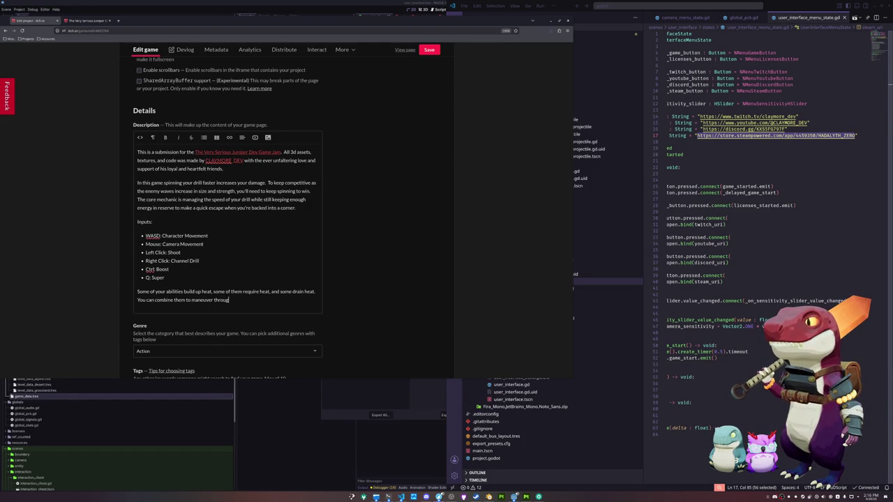
pyautogui.write('ee stages of the')
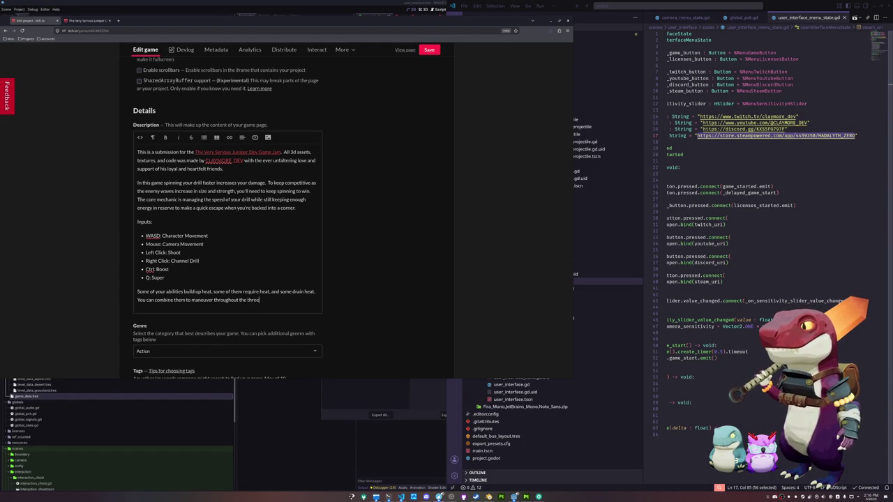
pyautogui.write(' game.')
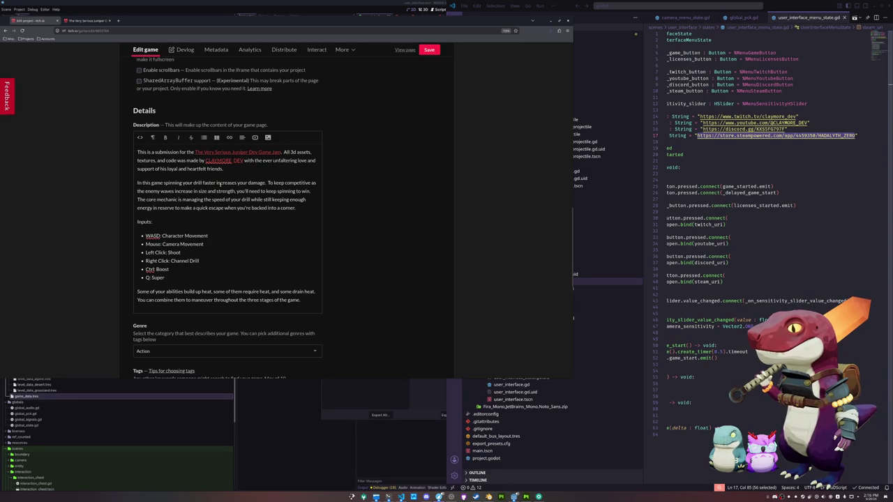
pyautogui.scroll(-2, 212, 241)
pyautogui.scroll(2, 336, 256)
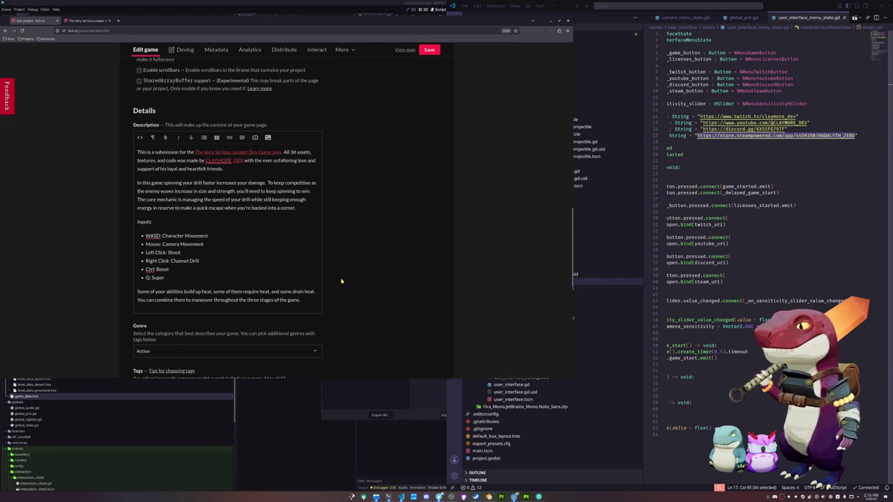
pyautogui.moveTo(514, 496)
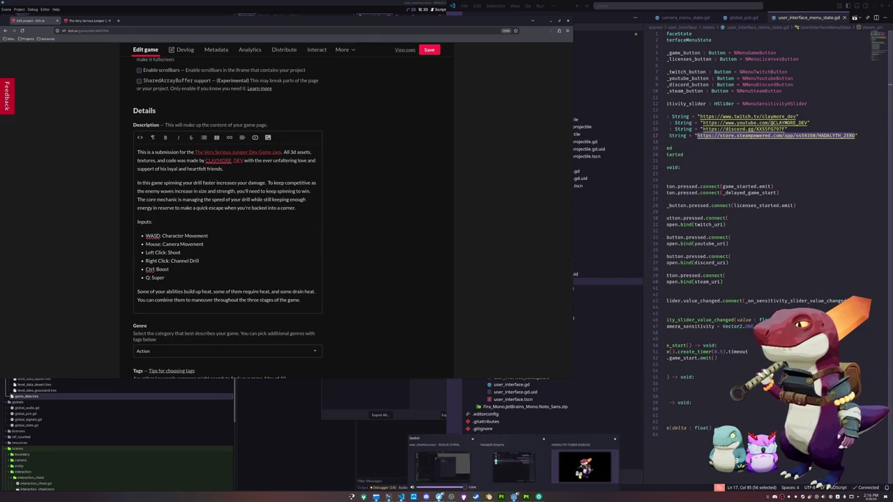
pyautogui.scroll(-2, 327, 290)
pyautogui.scroll(-1, 334, 289)
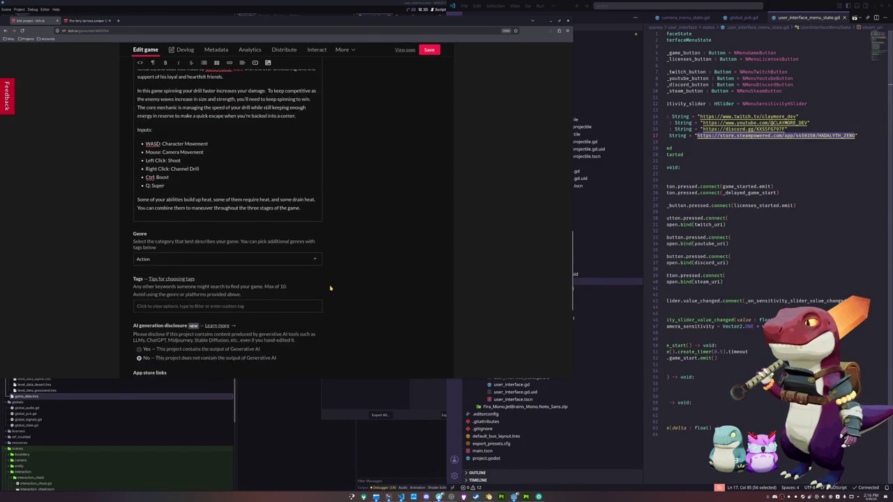
pyautogui.scroll(1, 325, 279)
pyautogui.scroll(1, 279, 276)
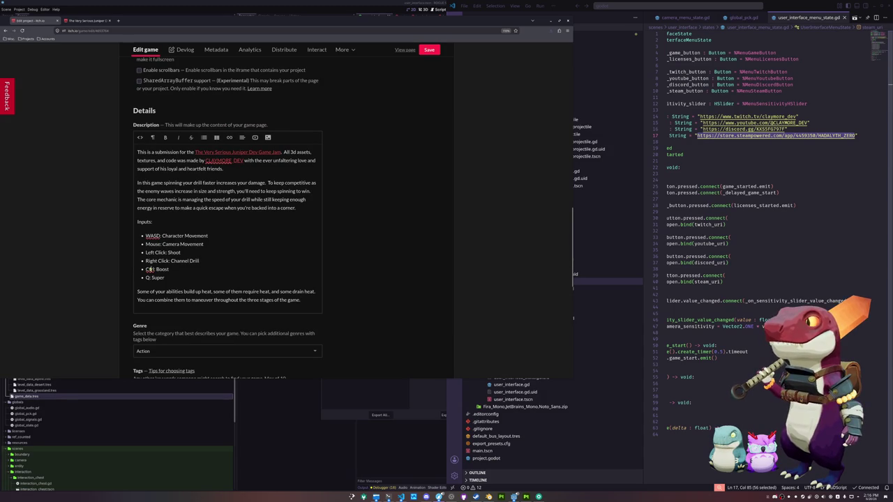
pyautogui.scroll(1, 180, 277)
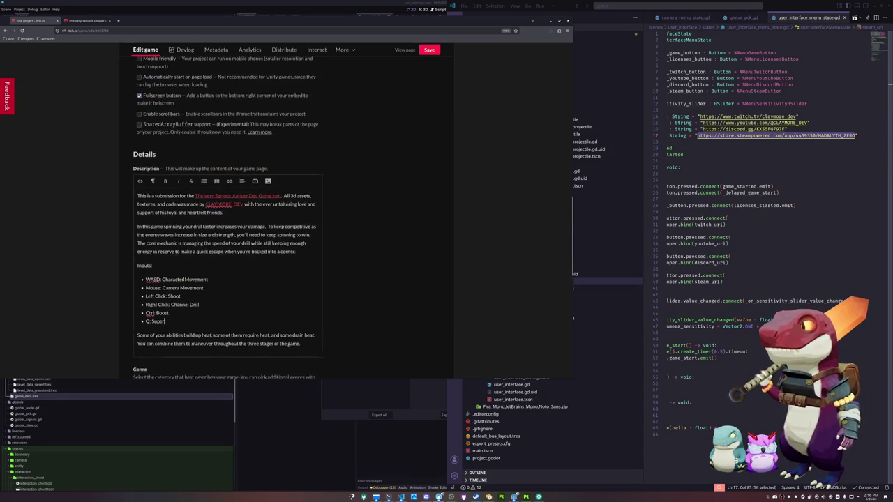
pyautogui.click(187, 277)
pyautogui.scroll(1, 187, 277)
pyautogui.scroll(-5, 187, 277)
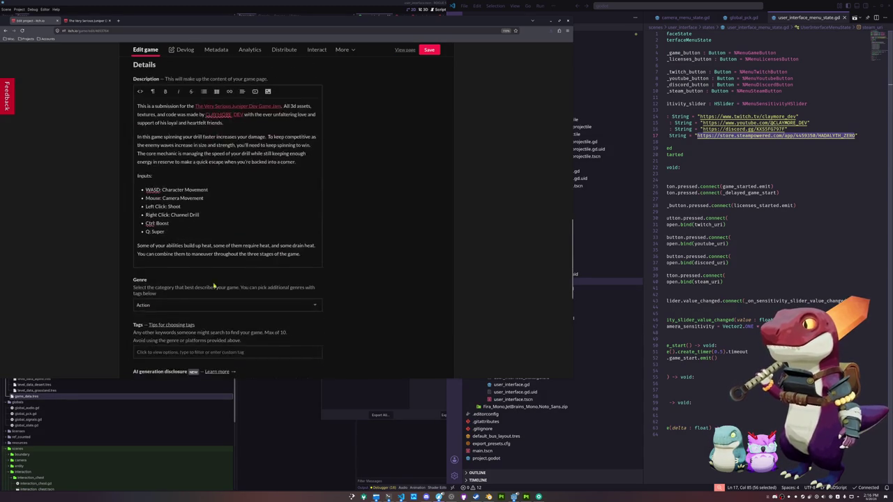
pyautogui.scroll(-1, 333, 271)
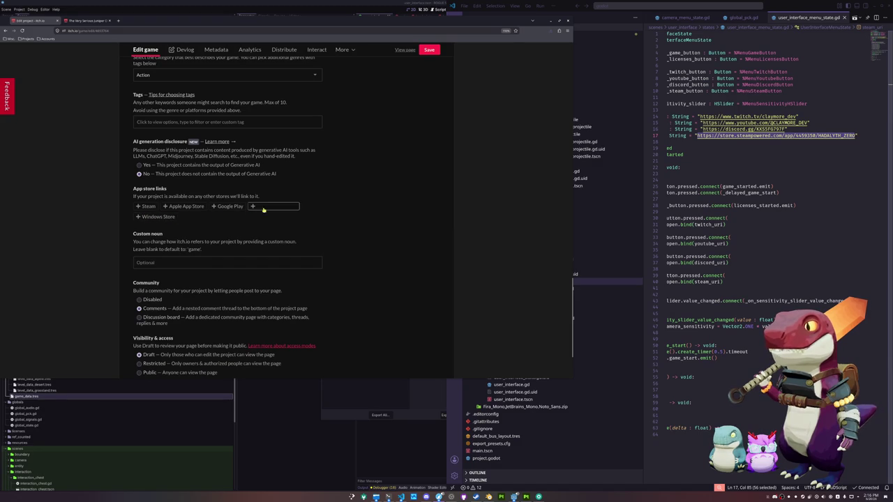
pyautogui.scroll(-1, 279, 231)
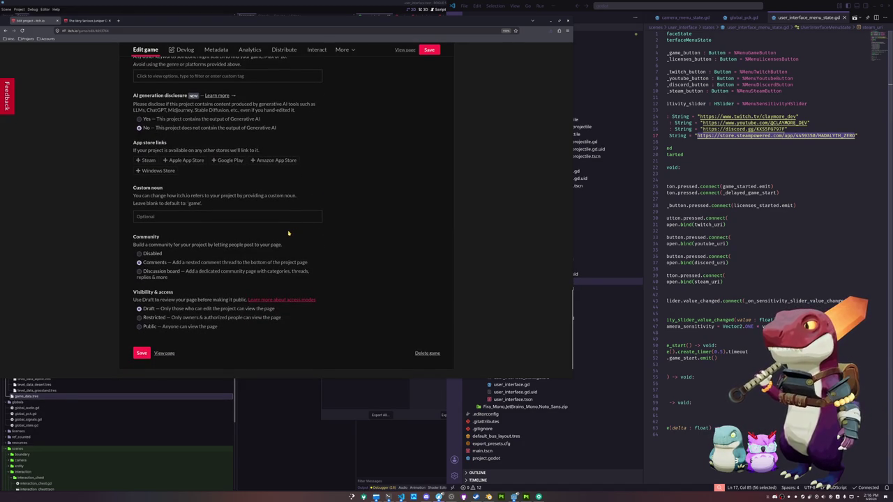
# Set Rogue Spiral's visibility to Public, save, and open the live page to check it
pyautogui.click(140, 327)
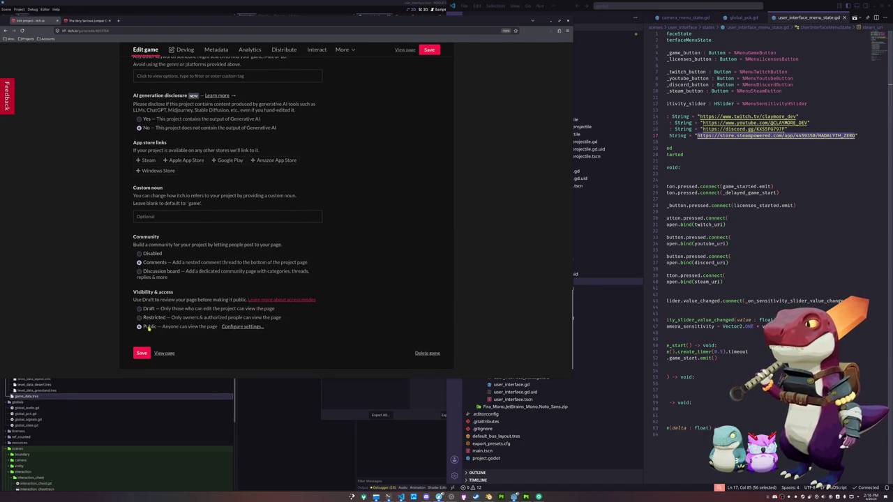
pyautogui.click(234, 330)
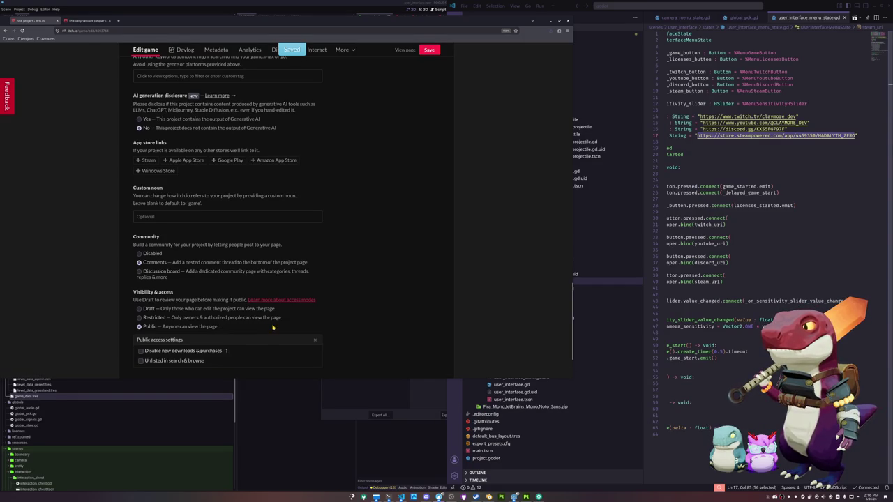
pyautogui.scroll(-1, 258, 328)
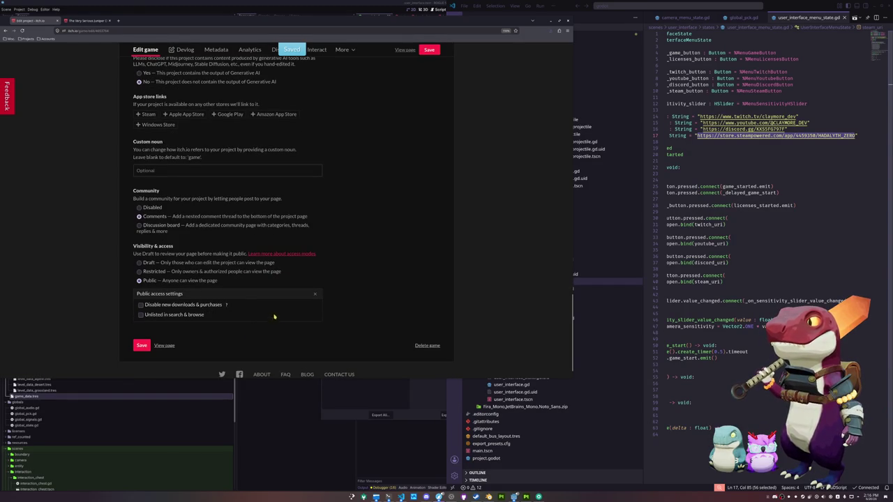
pyautogui.scroll(10, 372, 330)
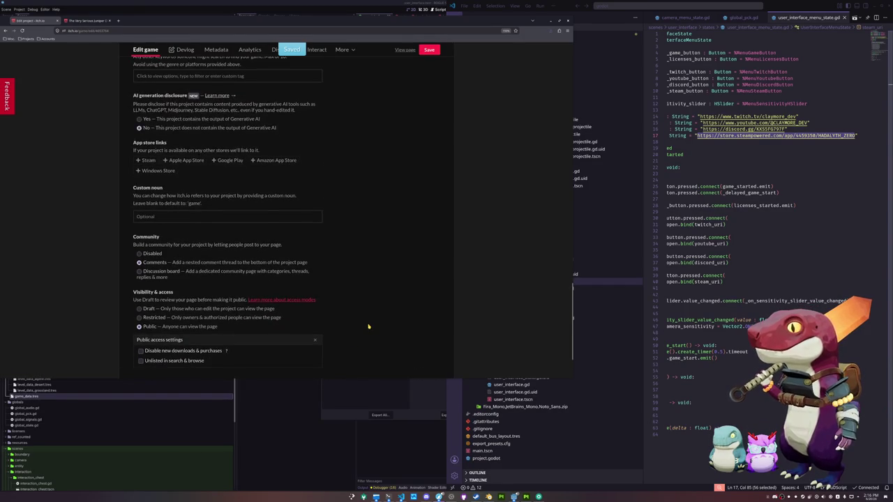
pyautogui.scroll(5, 368, 326)
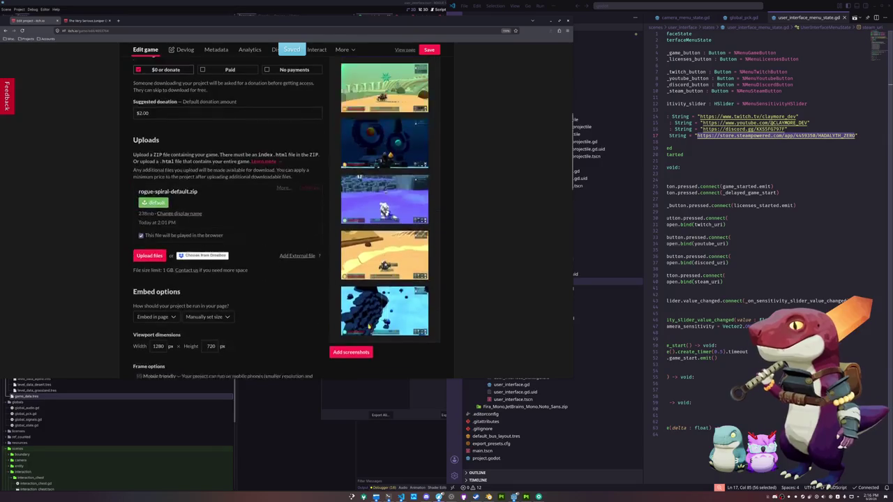
pyautogui.scroll(5, 368, 326)
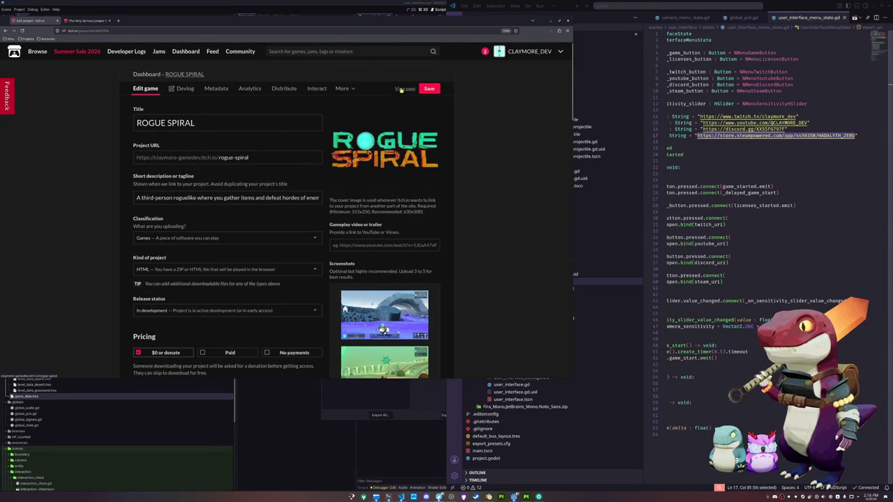
pyautogui.click(401, 89)
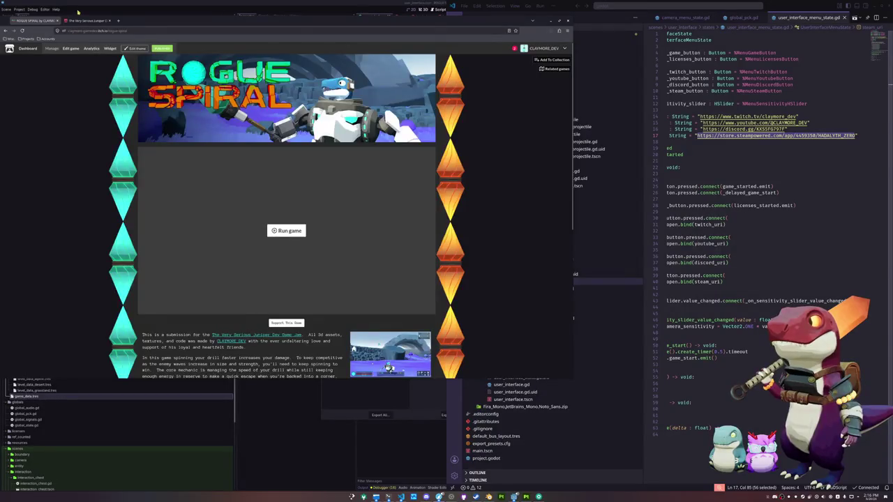
# Start a jam submission with ROGUE SPIRAL as the project and Godot as the engine
pyautogui.click(79, 20)
pyautogui.click(349, 316)
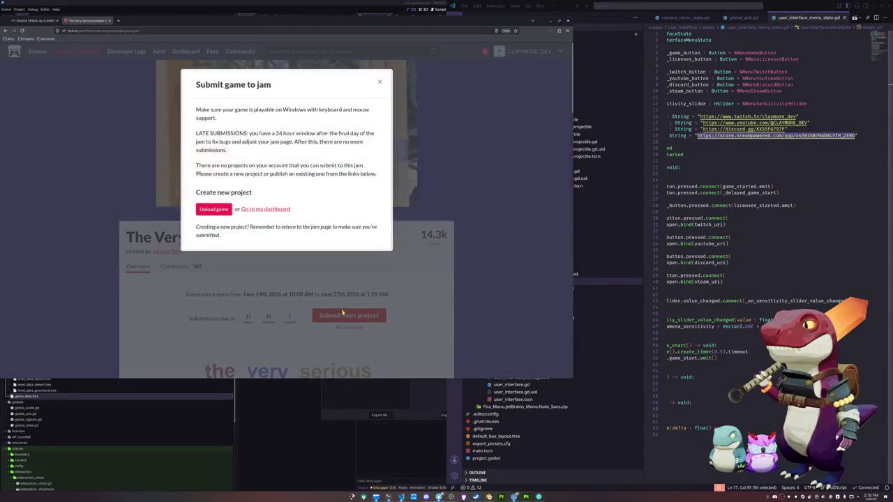
pyautogui.click(215, 209)
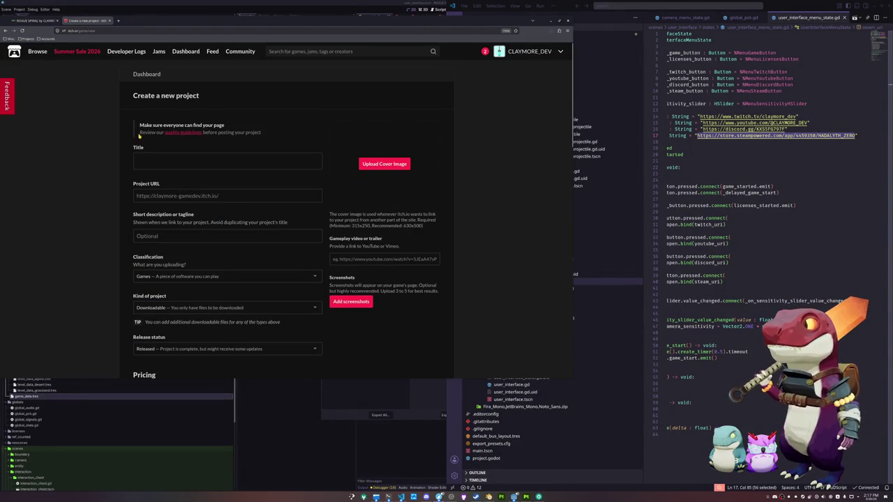
pyautogui.click(5, 31)
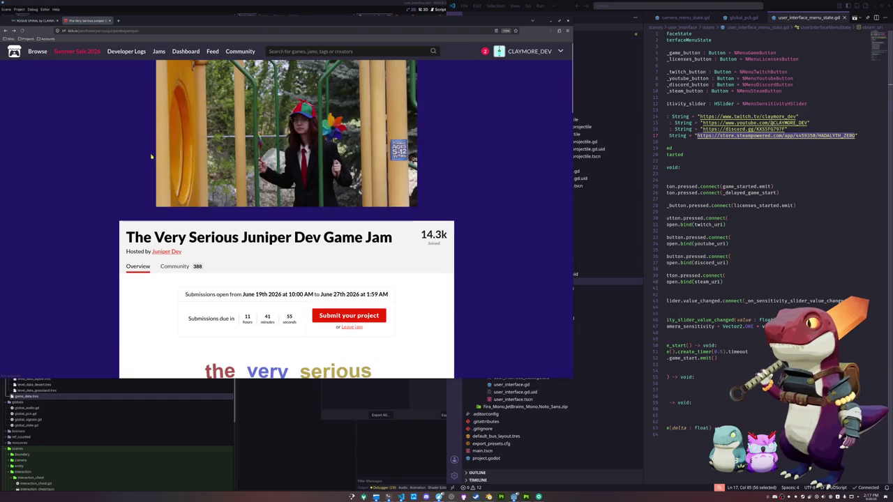
pyautogui.click(347, 315)
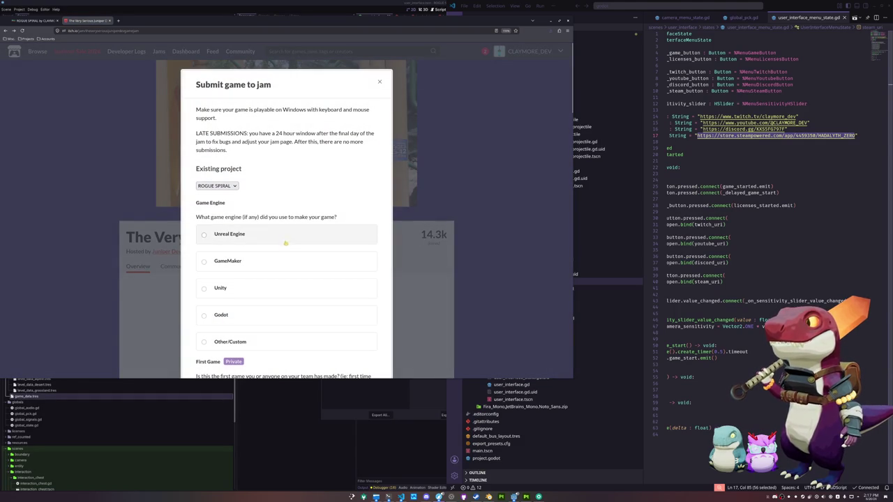
pyautogui.click(217, 186)
pyautogui.click(217, 194)
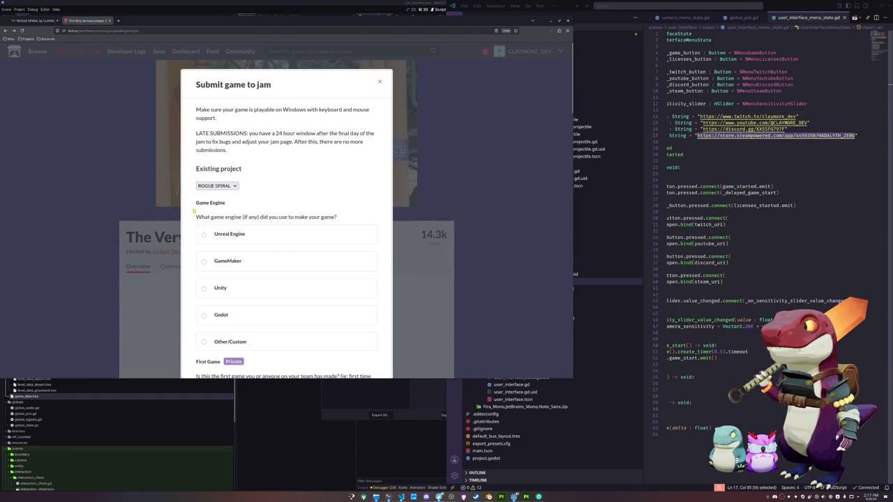
pyautogui.scroll(-1, 194, 210)
pyautogui.click(204, 269)
# Answer No to the first-game question and enter the contact e-mail address
pyautogui.scroll(-2, 192, 269)
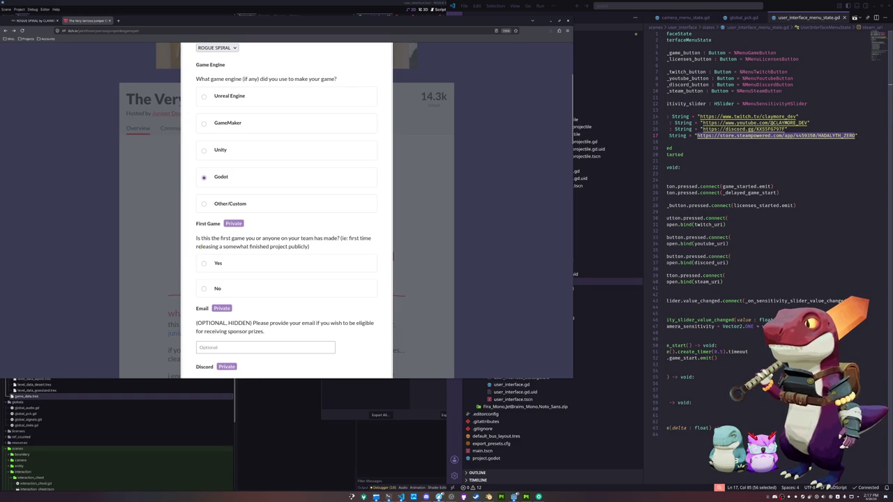
pyautogui.click(204, 288)
pyautogui.scroll(-2, 208, 256)
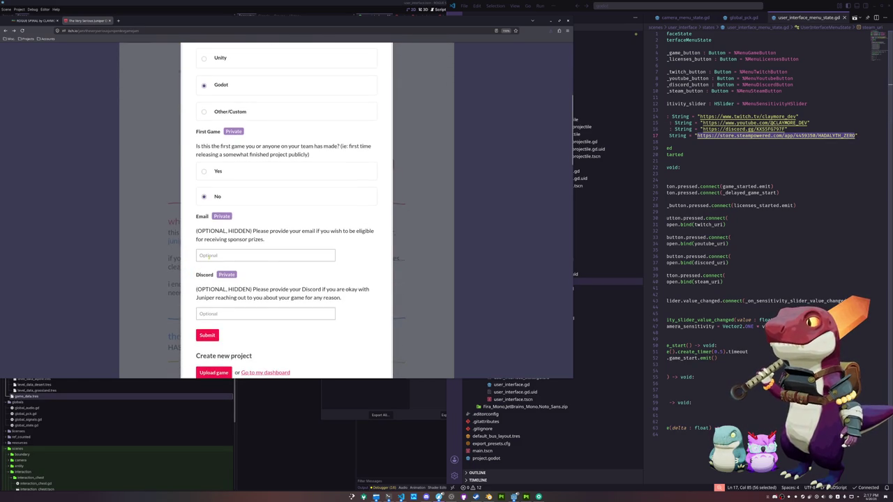
pyautogui.click(209, 255)
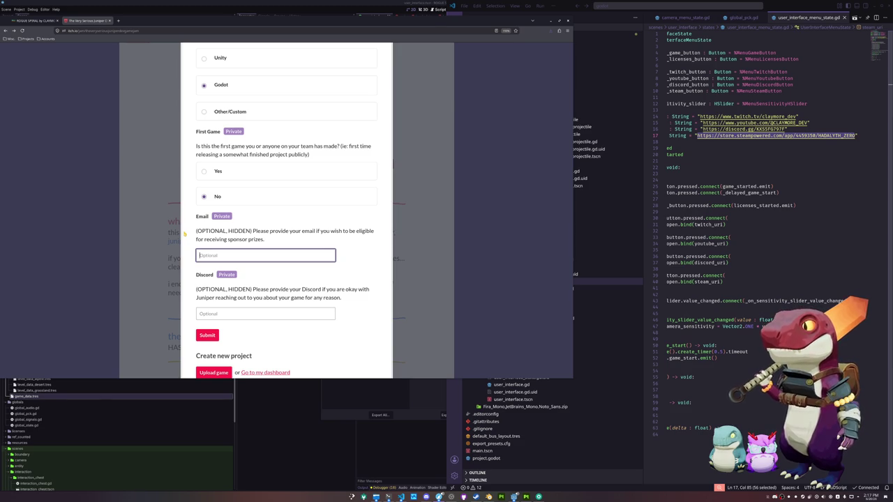
pyautogui.press('super+Down')
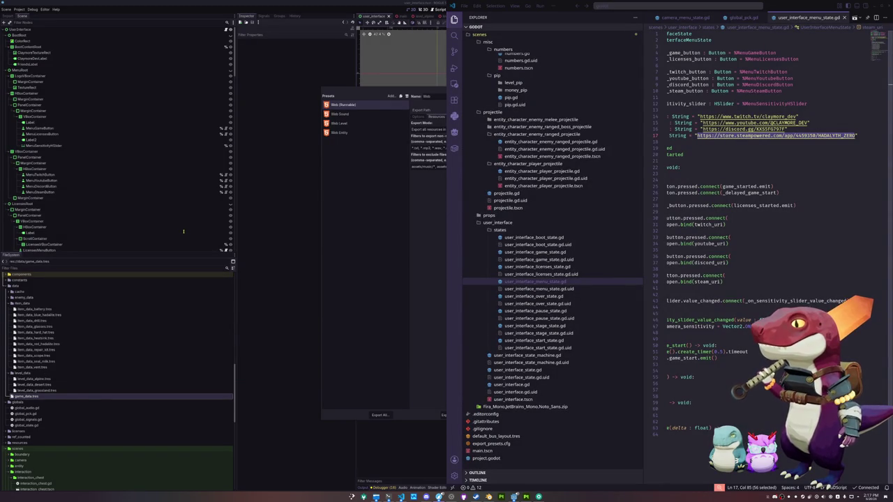
pyautogui.hotkey('alt', 'Tab')
pyautogui.moveTo(556, 5); pyautogui.dragTo(310, 47)
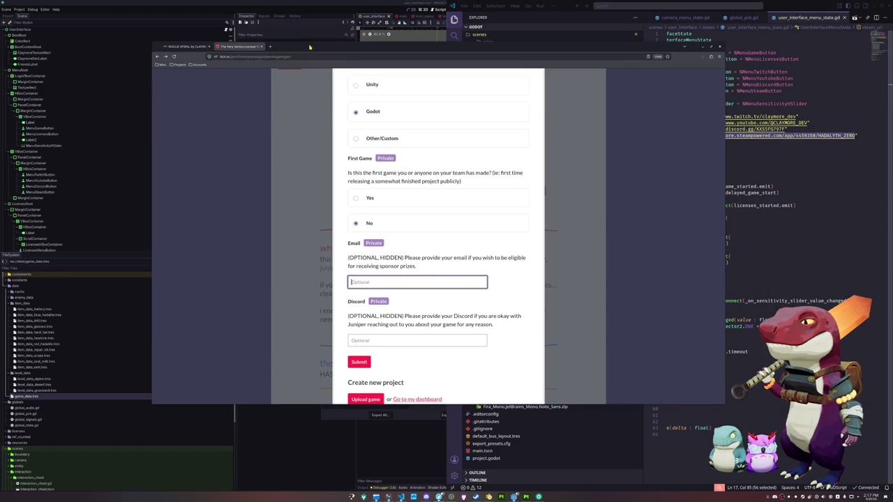
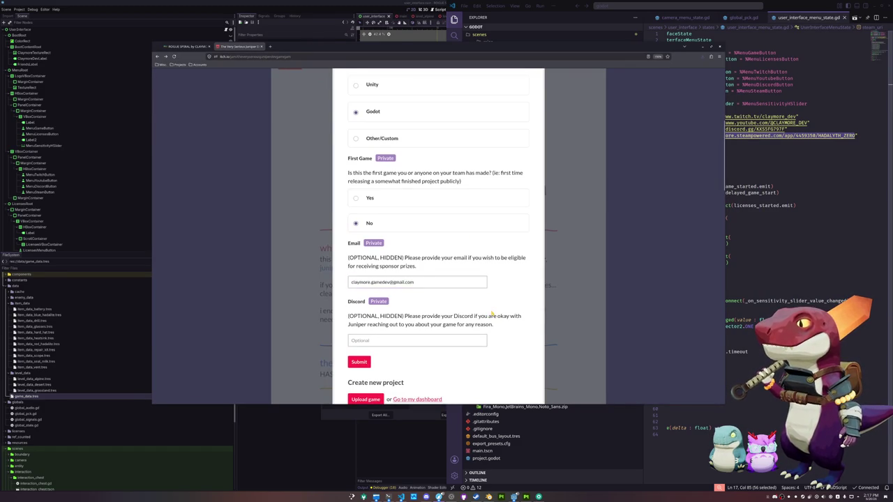
pyautogui.scroll(-1, 432, 266)
pyautogui.click(424, 293)
pyautogui.scroll(-1, 457, 332)
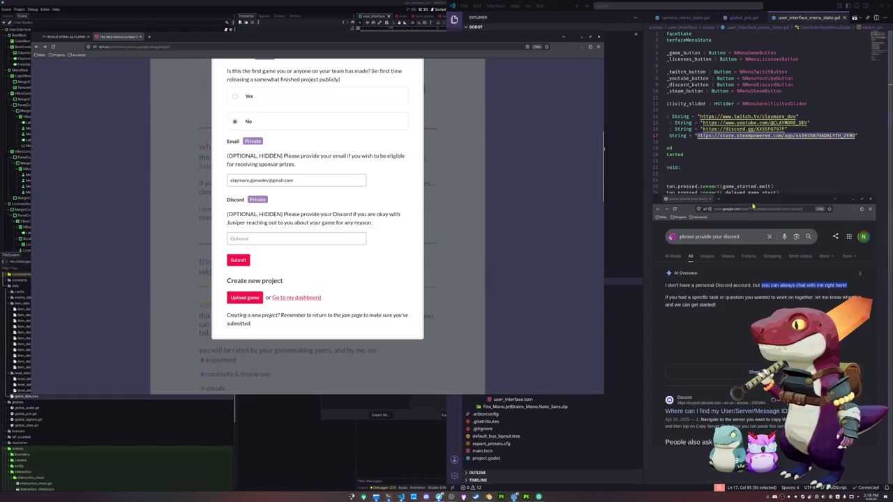
# Enter the Discord username in the jam form and submit ROGUE SPIRAL
pyautogui.moveTo(712, 183); pyautogui.dragTo(700, 175)
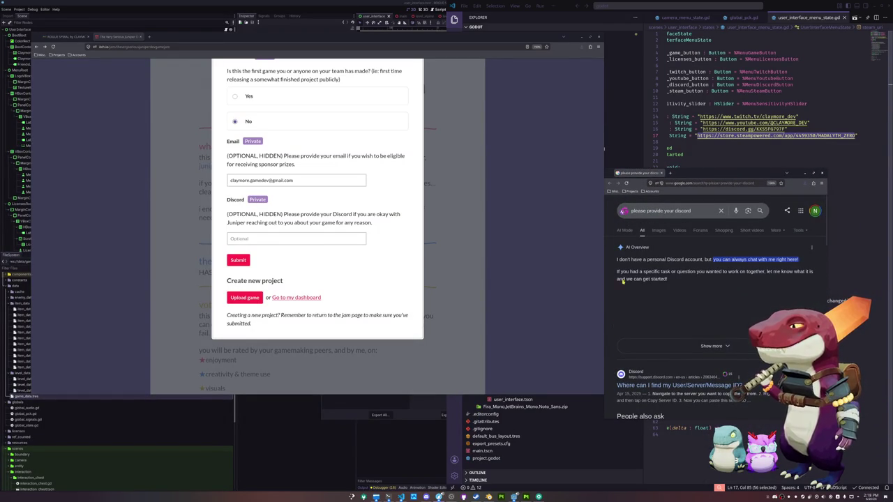
pyautogui.scroll(-1, 616, 333)
pyautogui.scroll(-5, 616, 332)
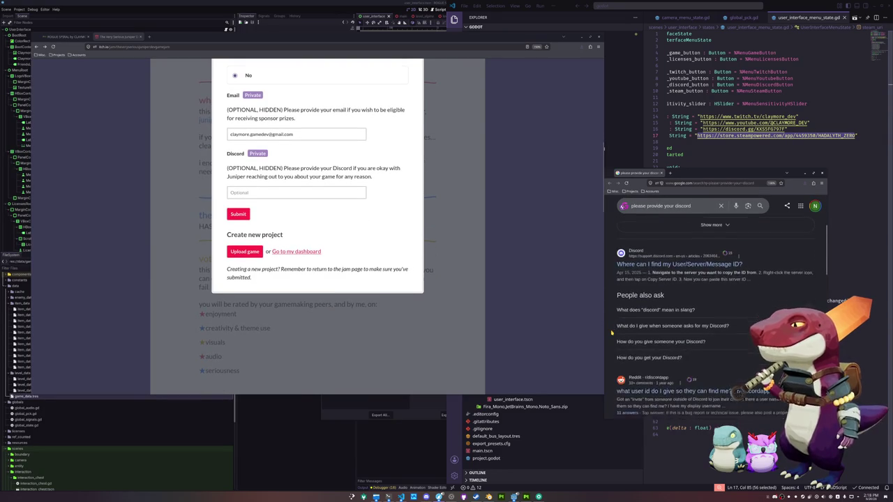
pyautogui.click(307, 194)
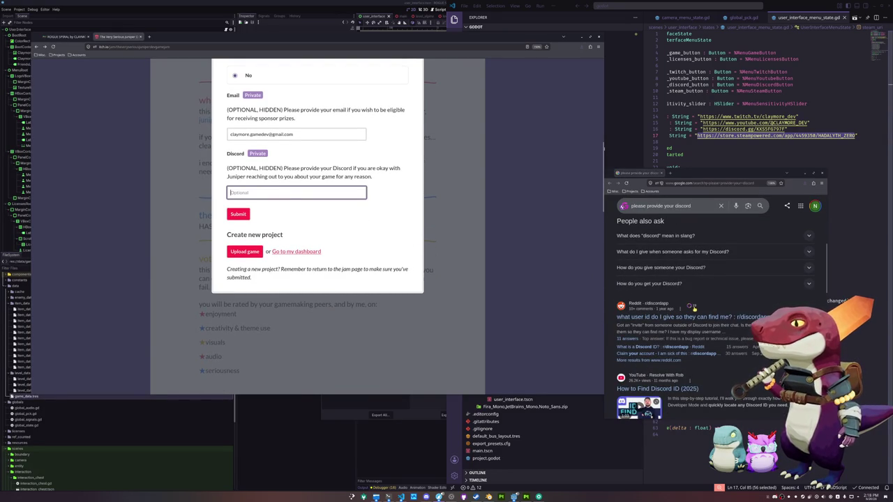
pyautogui.click(604, 148)
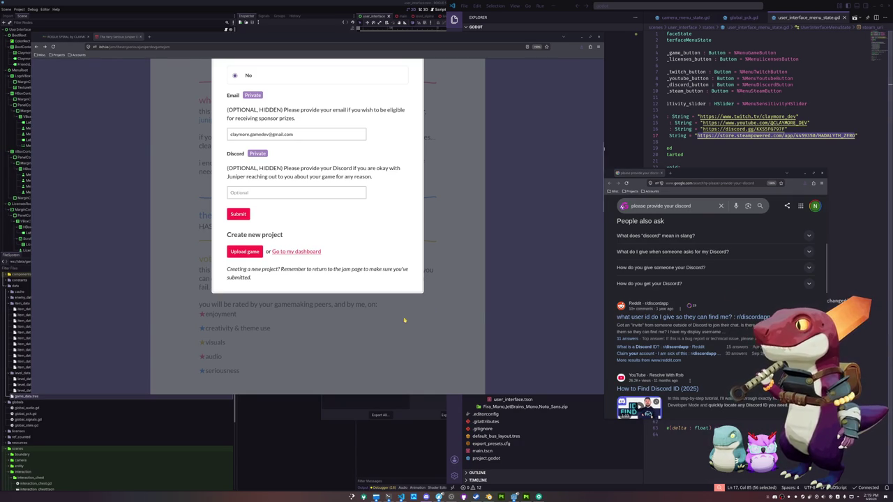
pyautogui.click(279, 192)
pyautogui.write('nathanjf')
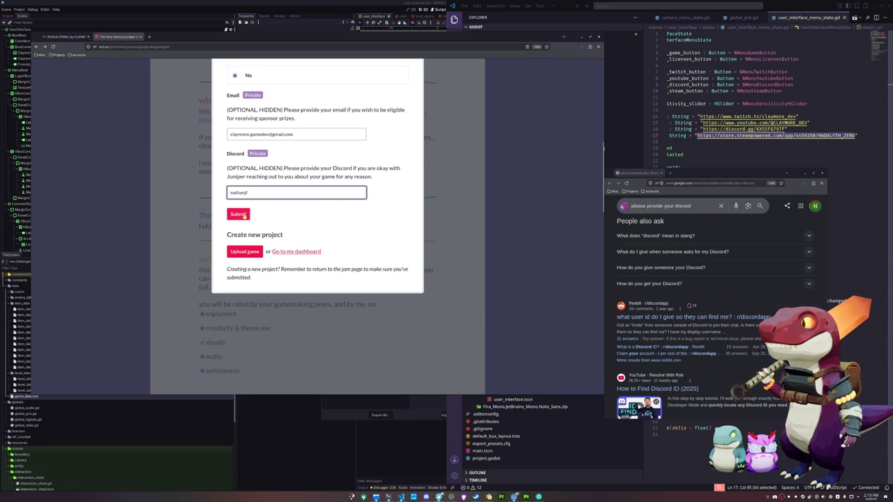
pyautogui.click(238, 214)
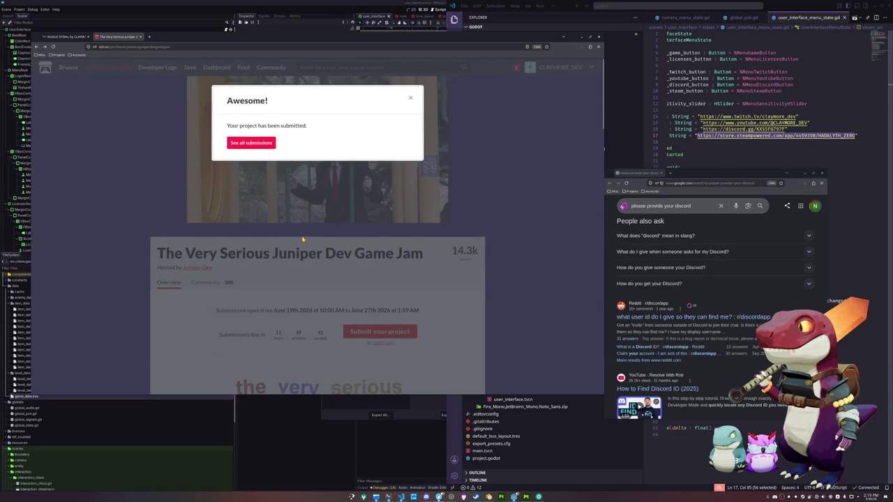
# View all jam submissions, reload the page, then open ROGUE SPIRAL from the developer profile
pyautogui.click(251, 143)
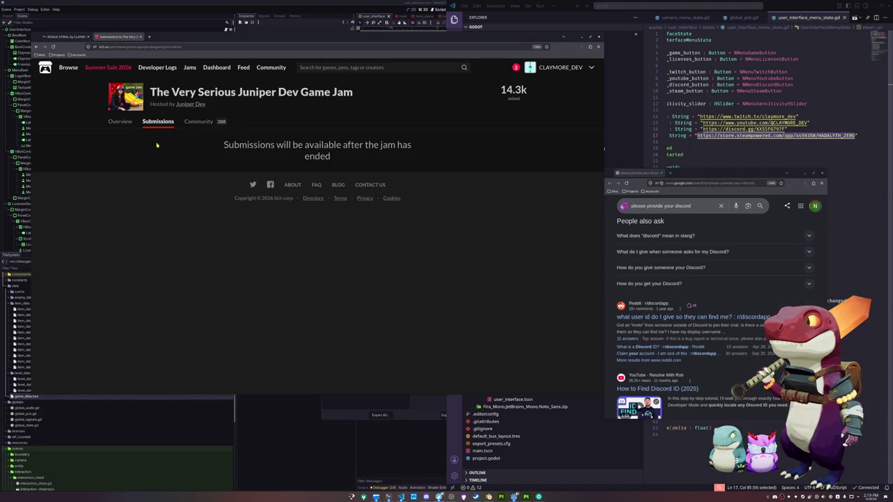
pyautogui.click(36, 46)
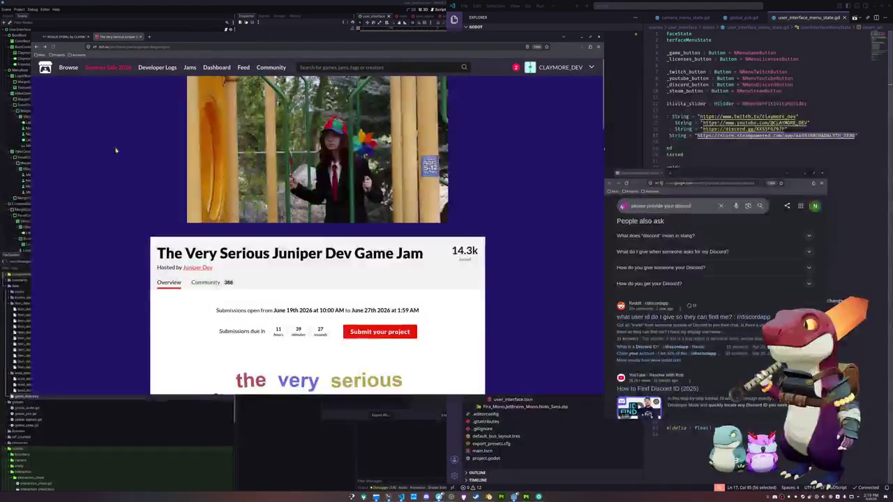
pyautogui.click(44, 47)
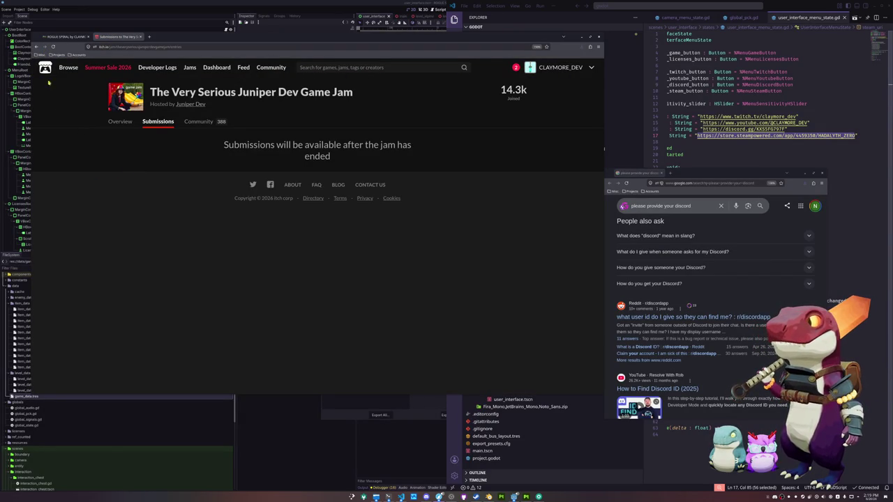
pyautogui.click(36, 46)
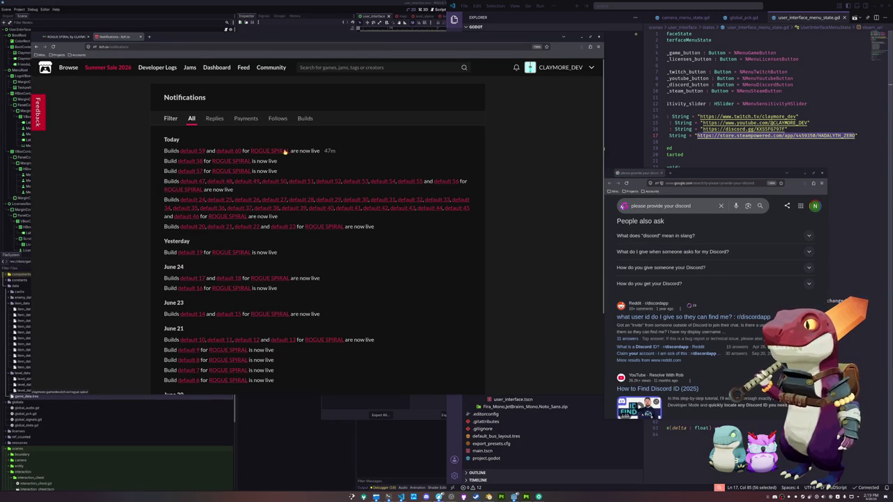
pyautogui.click(558, 67)
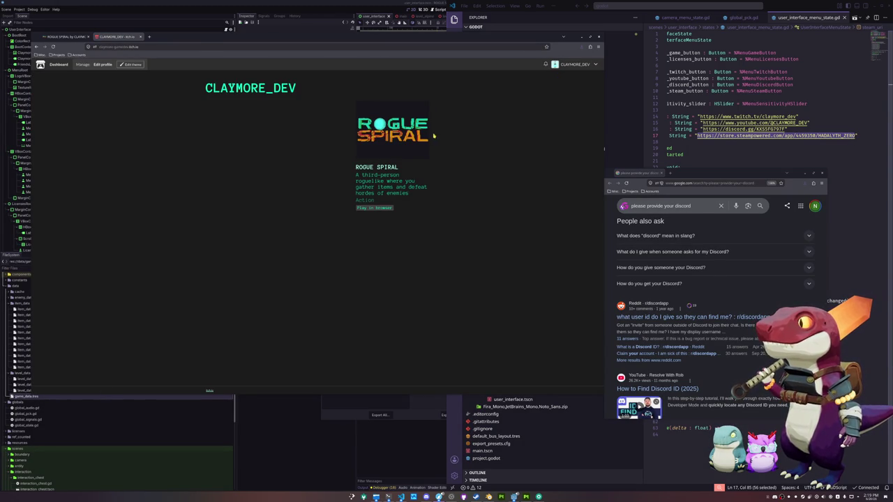
pyautogui.click(376, 169)
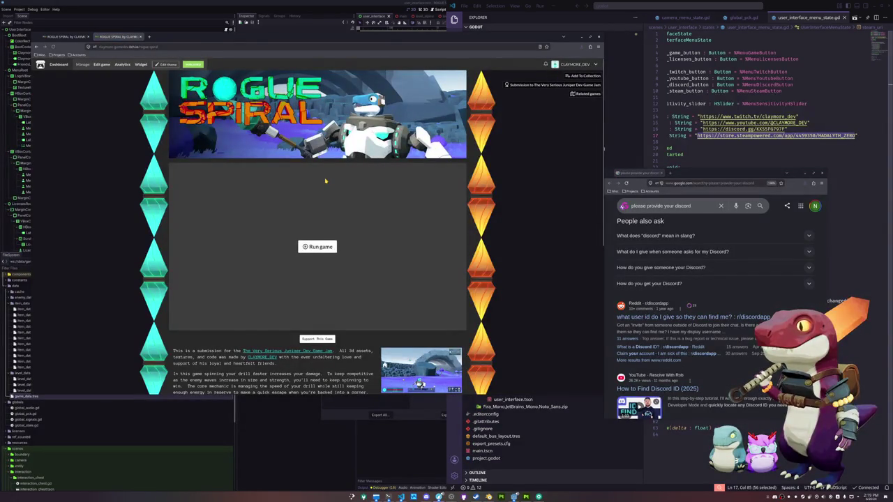
# Browse the ROGUE SPIRAL jam entry, then open its itch.io page in a new tab
pyautogui.click(548, 85)
pyautogui.scroll(-2, 367, 191)
pyautogui.scroll(-3, 367, 192)
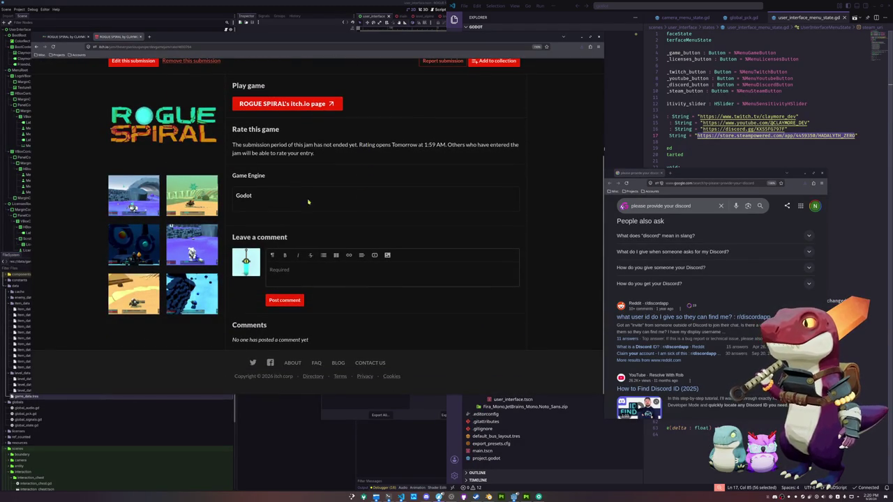
pyautogui.scroll(2, 278, 201)
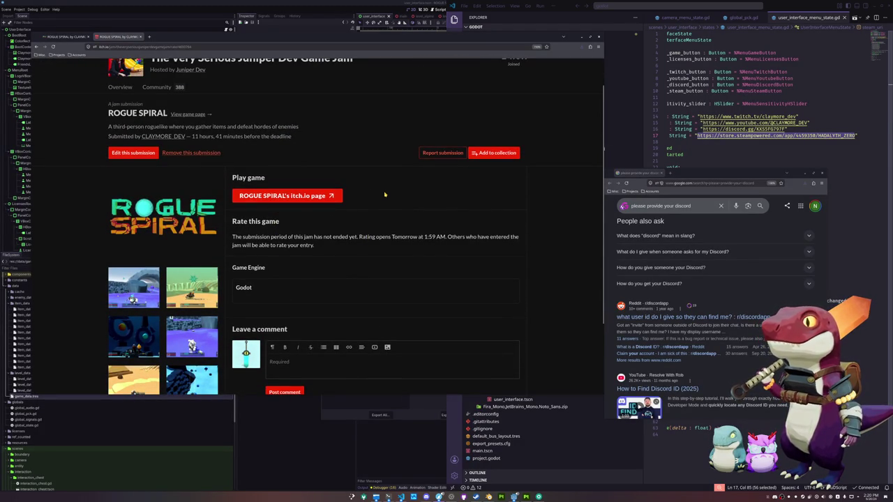
pyautogui.scroll(1, 385, 190)
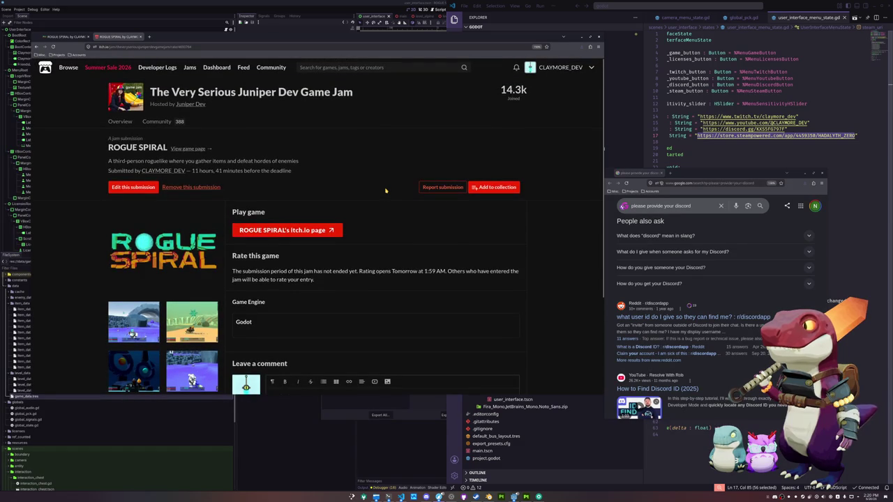
pyautogui.scroll(-3, 385, 191)
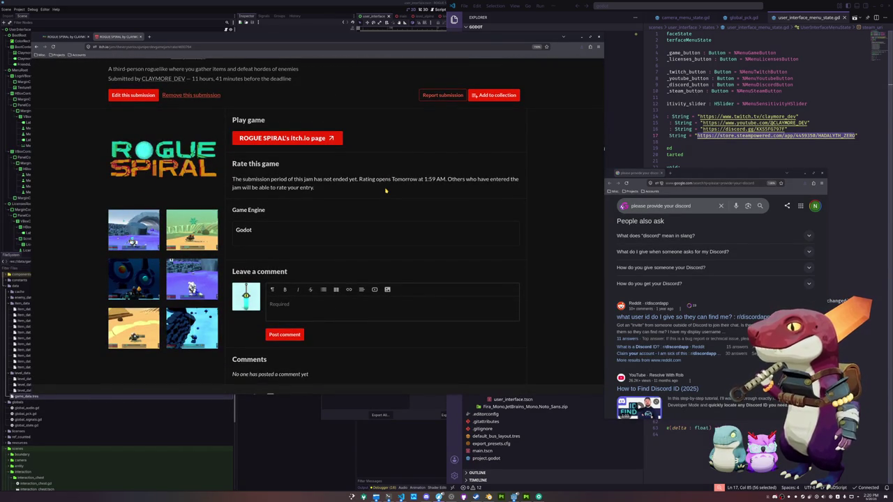
pyautogui.scroll(-1, 385, 190)
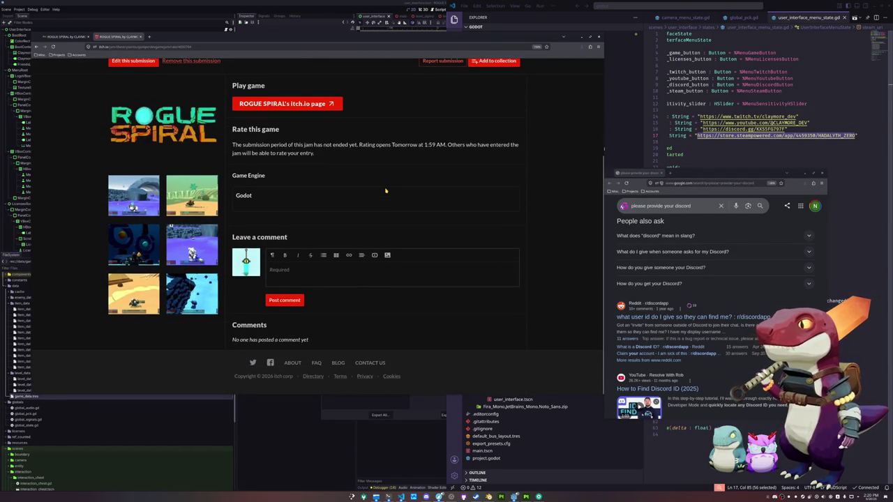
pyautogui.scroll(1, 385, 190)
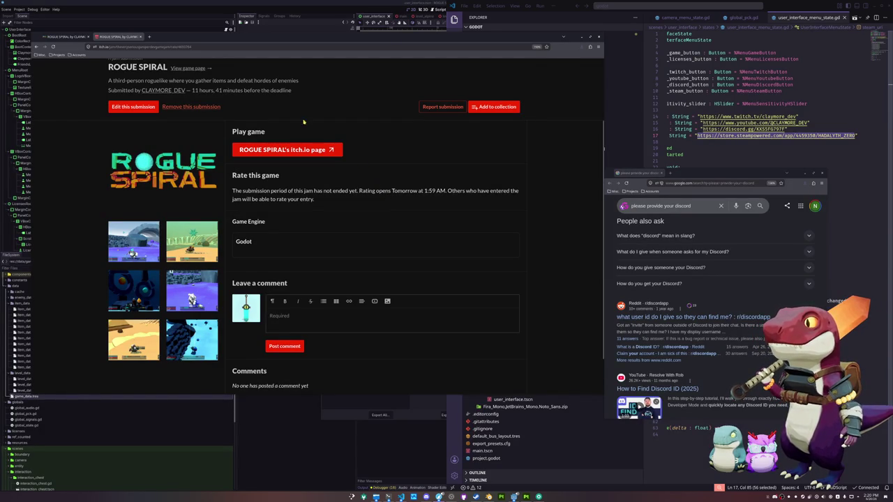
pyautogui.middleClick(300, 149)
pyautogui.click(172, 36)
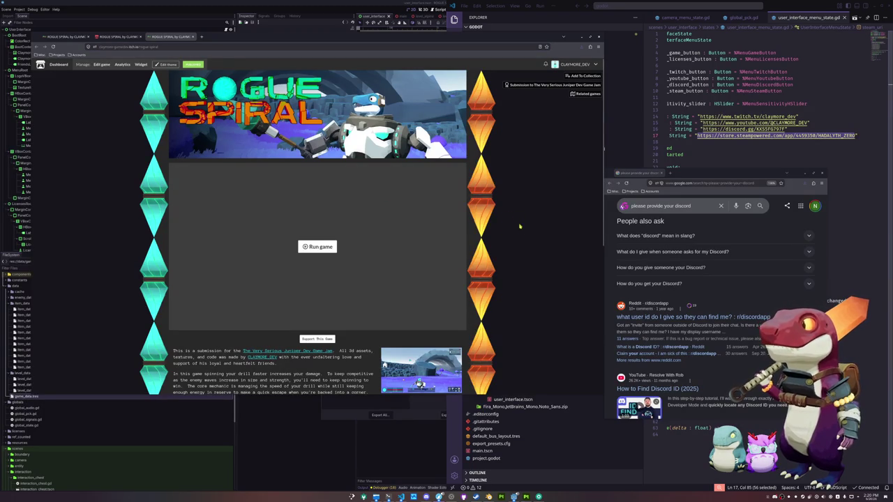
# Launch the ROGUE SPIRAL web embed, close the overlapping Google window, and go fullscreen
pyautogui.click(479, 47)
pyautogui.click(528, 224)
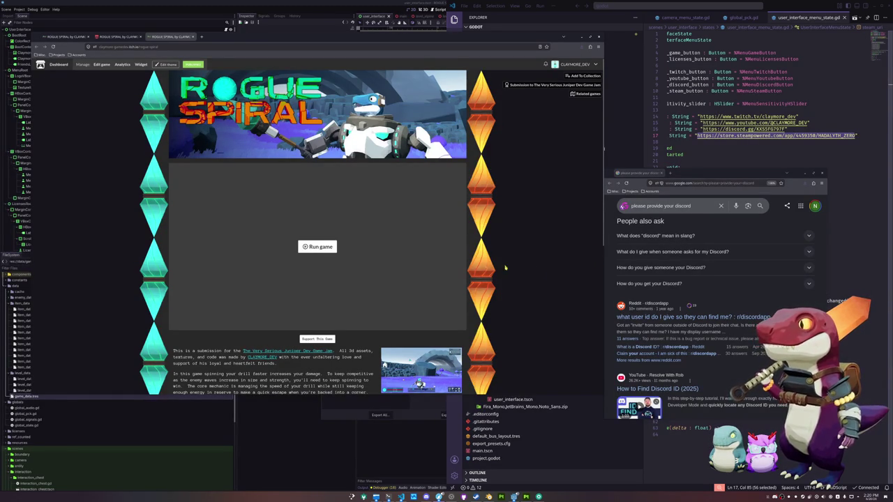
pyautogui.scroll(-3, 341, 265)
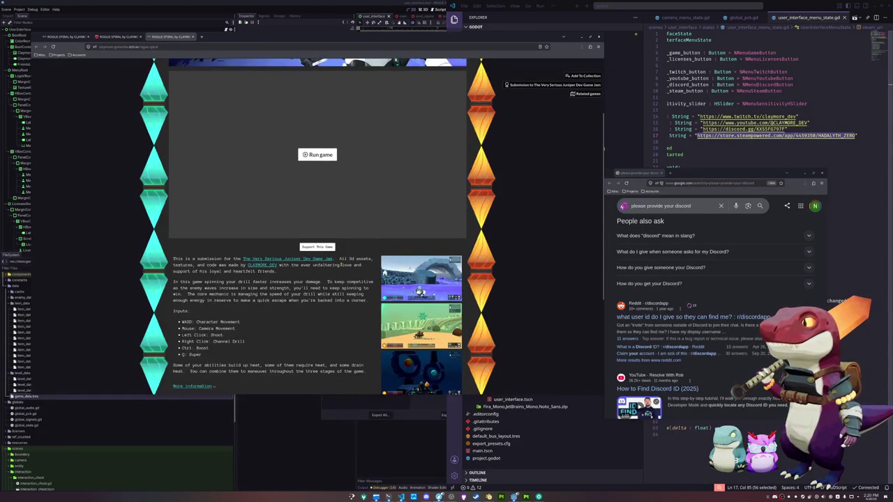
pyautogui.scroll(-5, 341, 265)
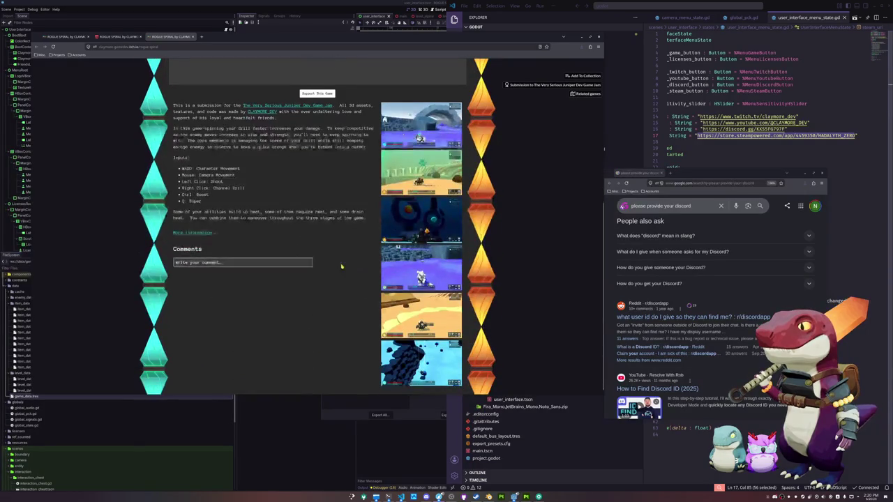
pyautogui.scroll(8, 341, 266)
pyautogui.click(328, 251)
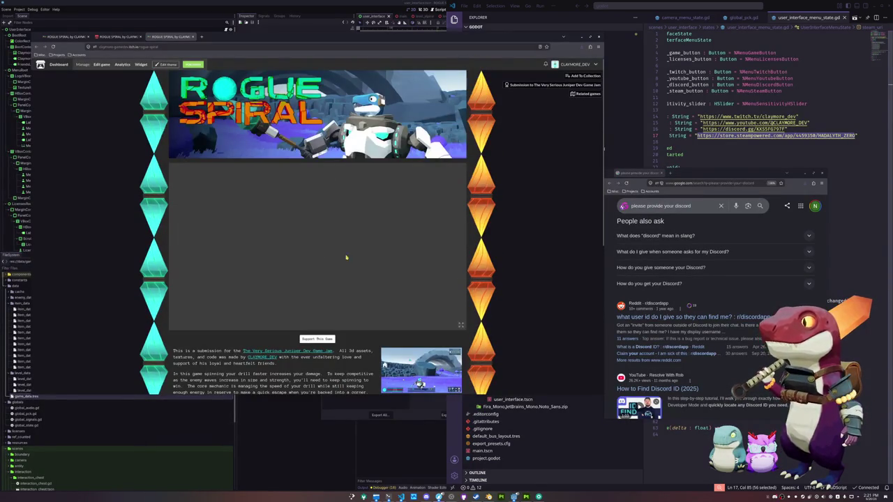
pyautogui.scroll(-1, 394, 256)
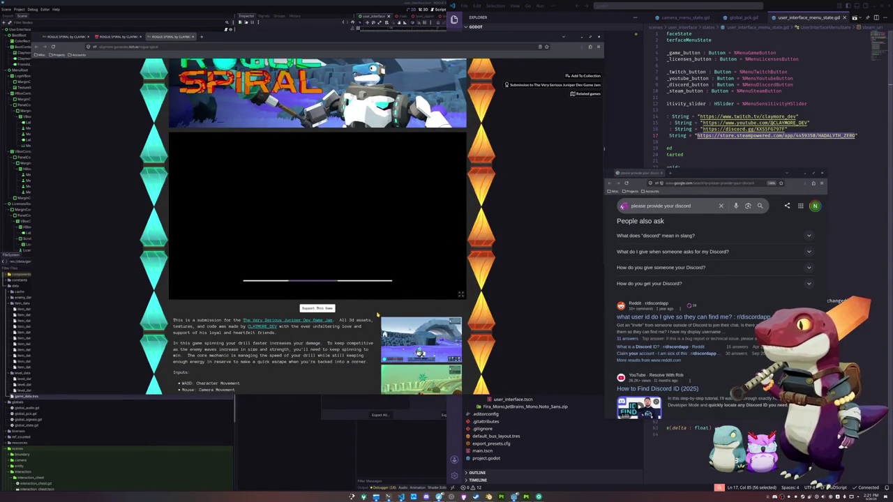
pyautogui.click(664, 173)
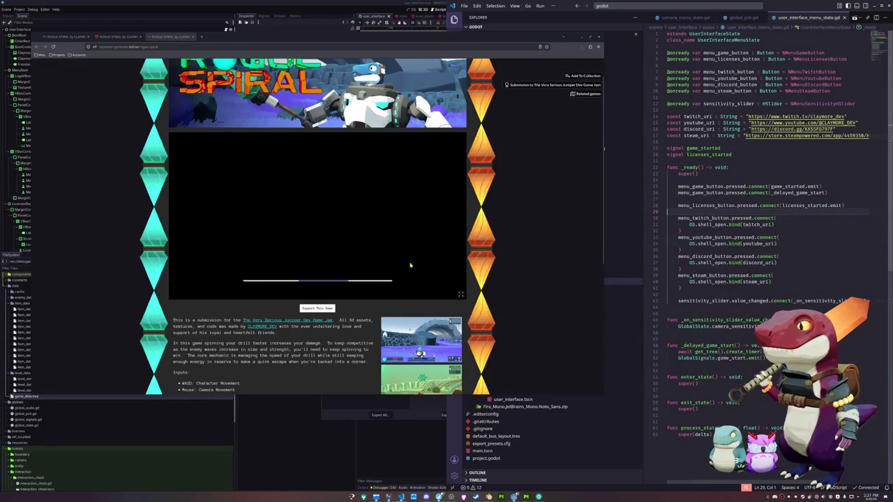
pyautogui.click(384, 310)
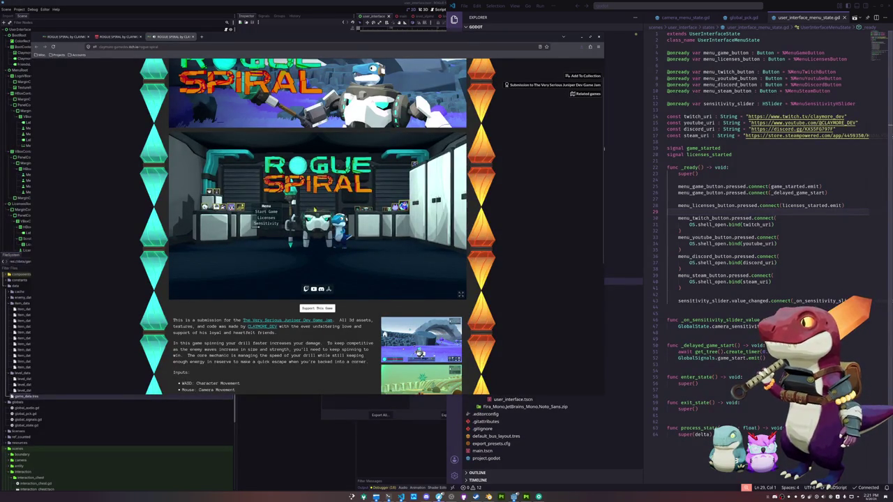
pyautogui.click(460, 295)
# Start a new Grasslands run, then pause to maximize the browser and enlarge the page
pyautogui.click(312, 235)
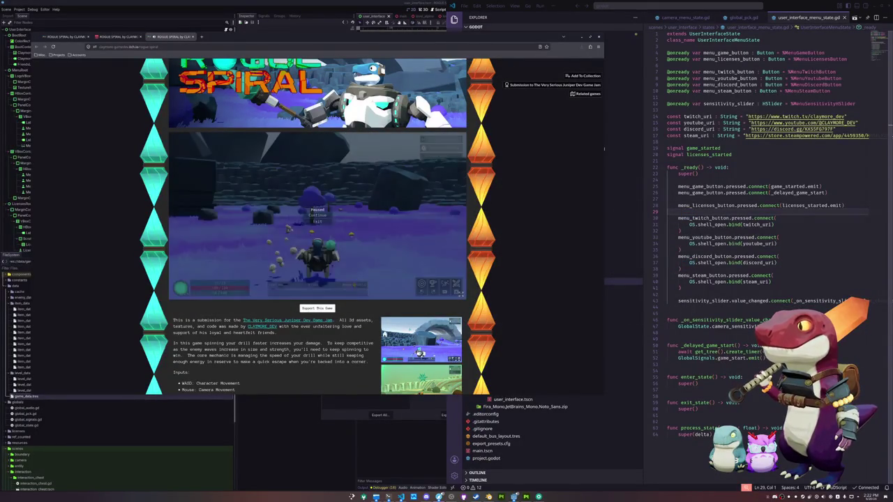
pyautogui.click(316, 215)
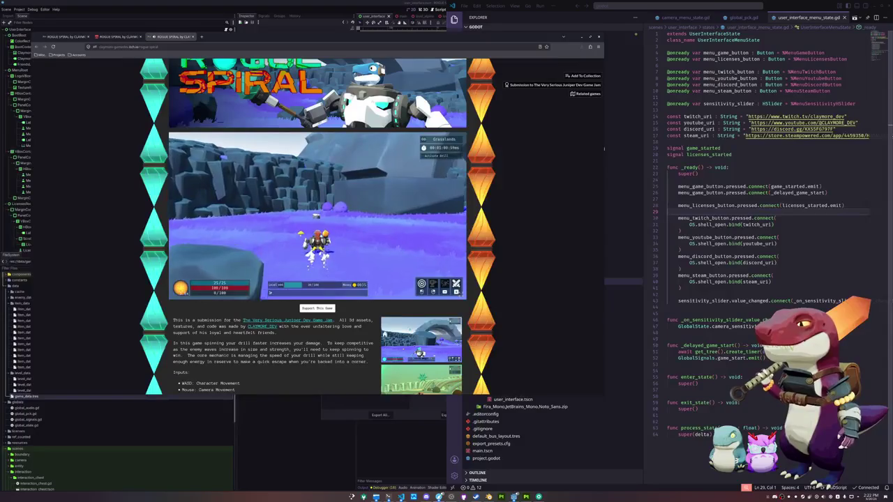
pyautogui.press('Escape')
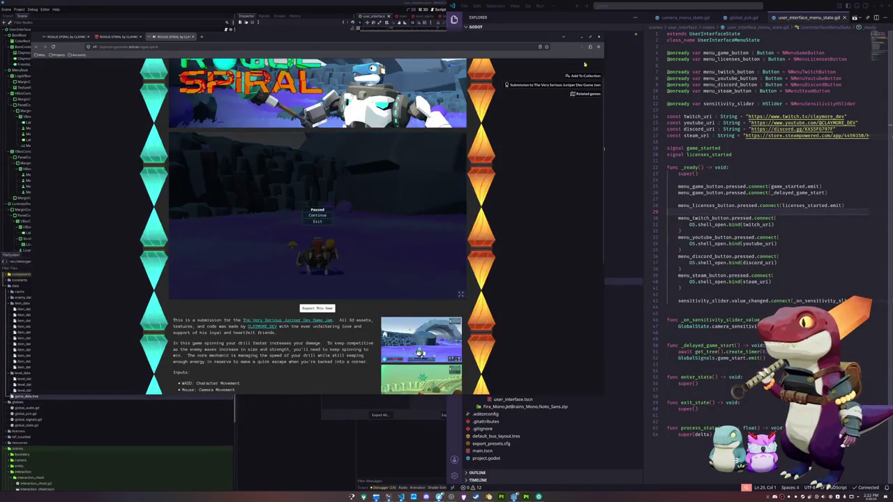
pyautogui.press('super+Up')
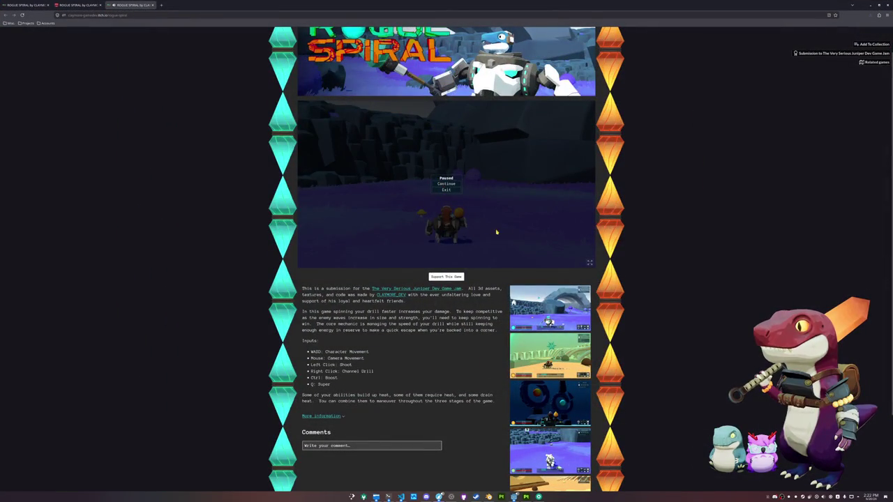
pyautogui.hotkey('ctrl', '+')
pyautogui.hotkey('ctrl', '+')
pyautogui.hotkey('ctrl', '+')
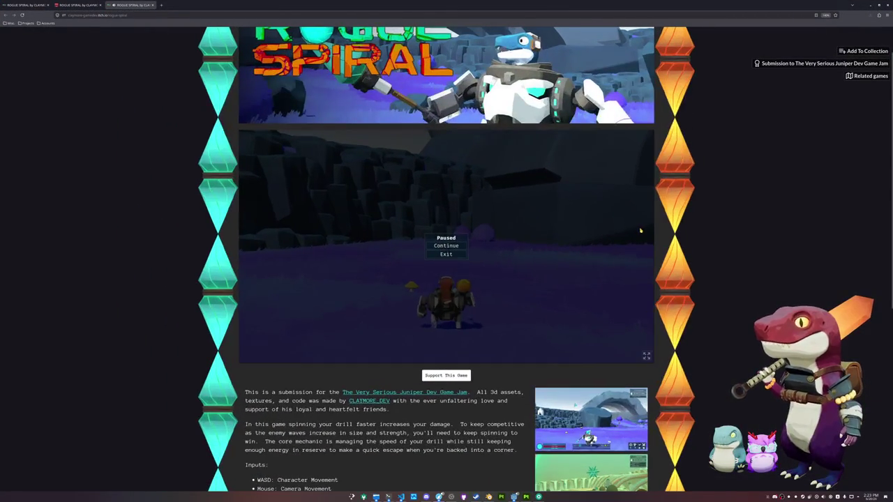
pyautogui.hotkey('ctrl', '+')
pyautogui.hotkey('ctrl', '+')
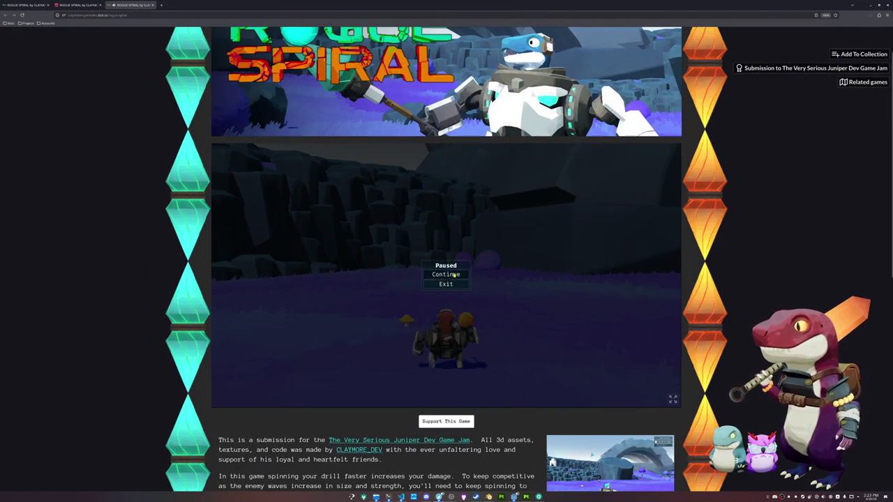
# Play the Grasslands stage and open a chest, then exit to the menu and return to Godot
pyautogui.click(454, 276)
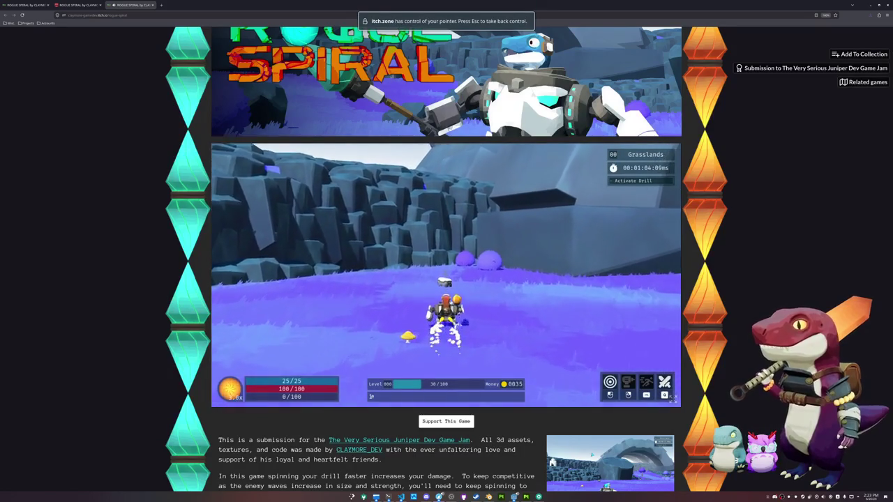
pyautogui.press('w')
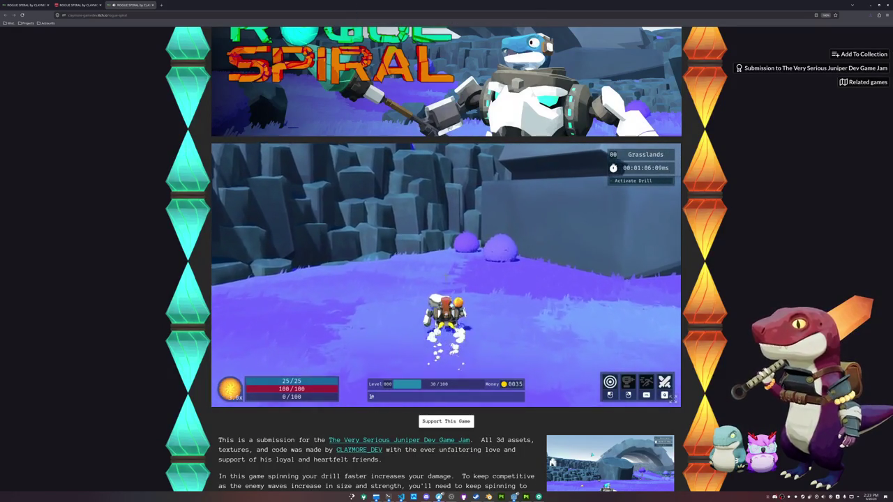
pyautogui.press('e')
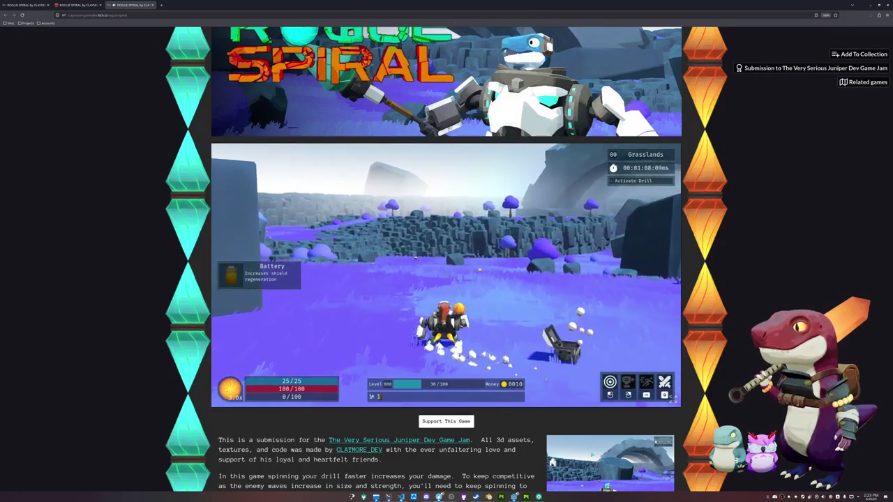
pyautogui.press('w')
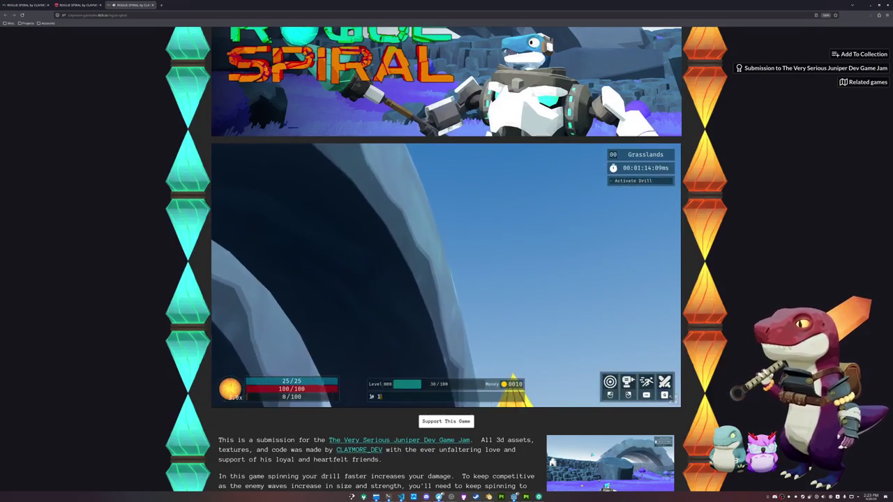
pyautogui.press('w')
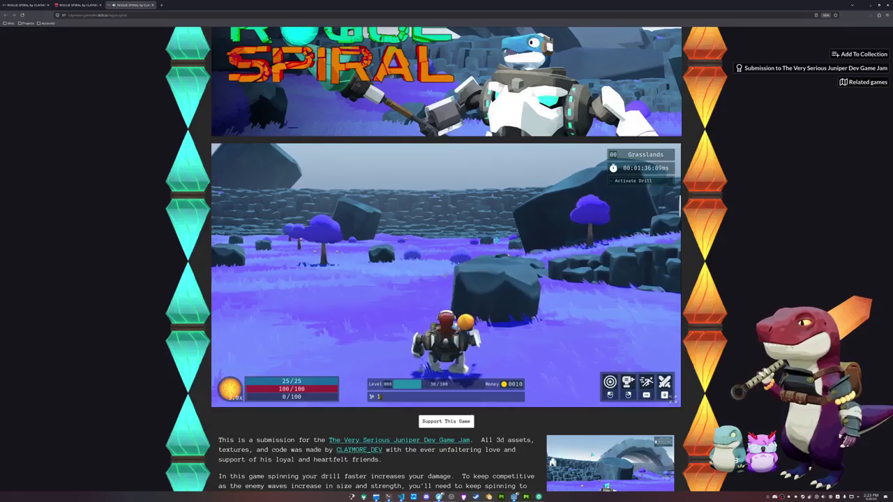
pyautogui.press('Escape')
pyautogui.click(447, 286)
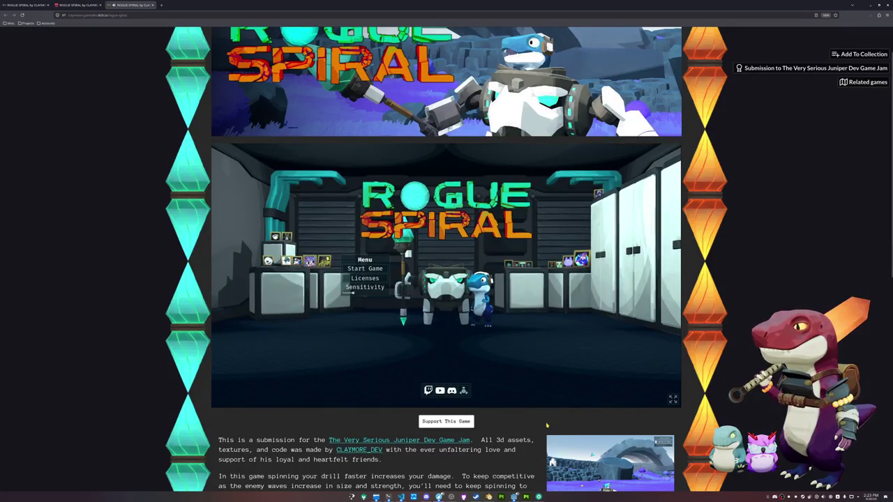
pyautogui.click(877, 4)
pyautogui.click(380, 279)
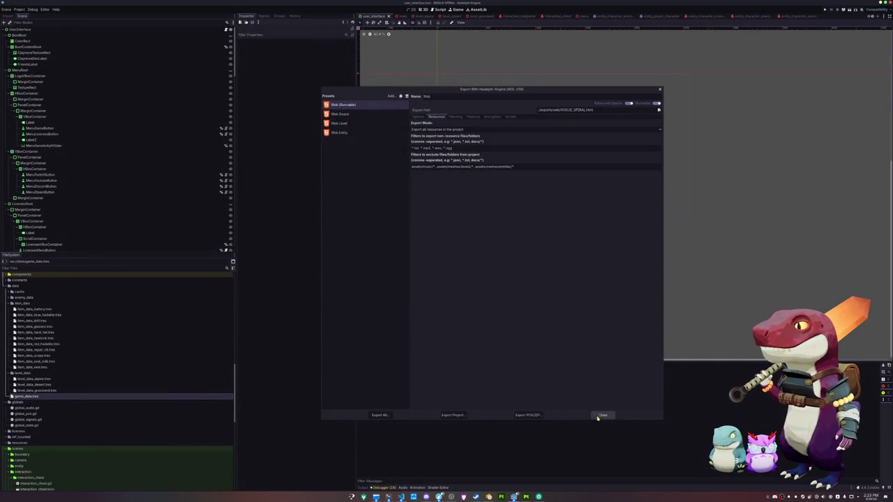
# Close the export settings and open camera_game_state.gd in VS Code via a 'camera' quick search
pyautogui.click(593, 417)
pyautogui.click(400, 496)
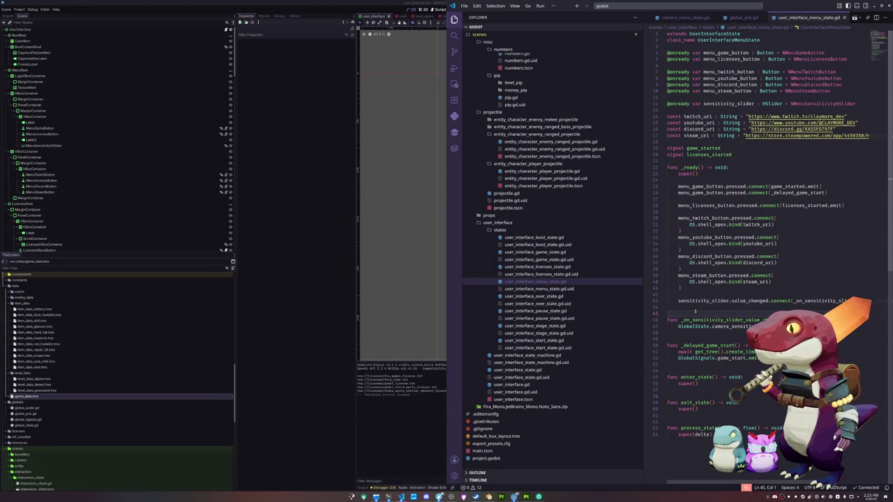
pyautogui.hotkey('ctrl', 'p')
pyautogui.write('camera')
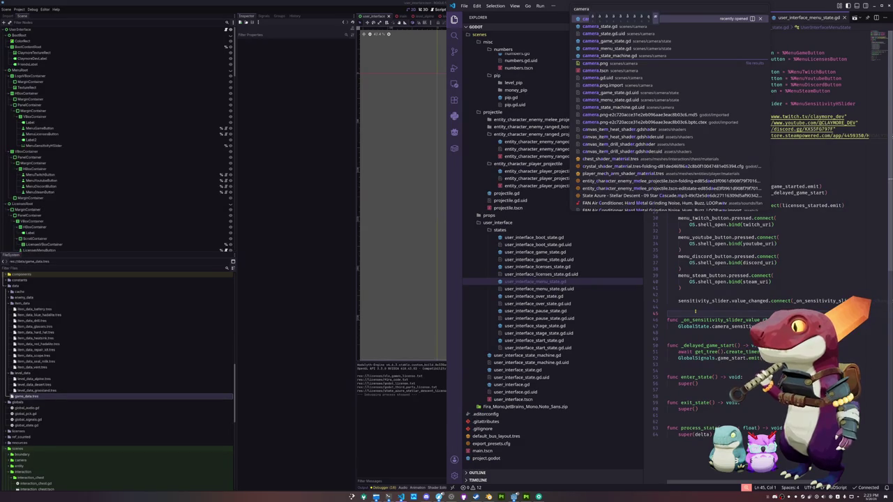
pyautogui.press('Down')
pyautogui.press('Down')
pyautogui.press('Down')
pyautogui.press('Return')
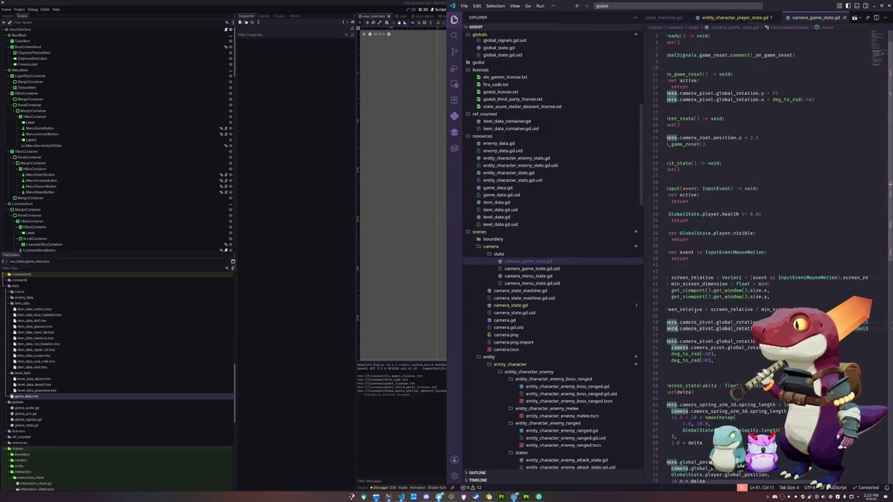
# Remove the blank lines around var screen_relative in _input, then restore and lower the editor window
pyautogui.press('Up')
pyautogui.press('Up')
pyautogui.press('Up')
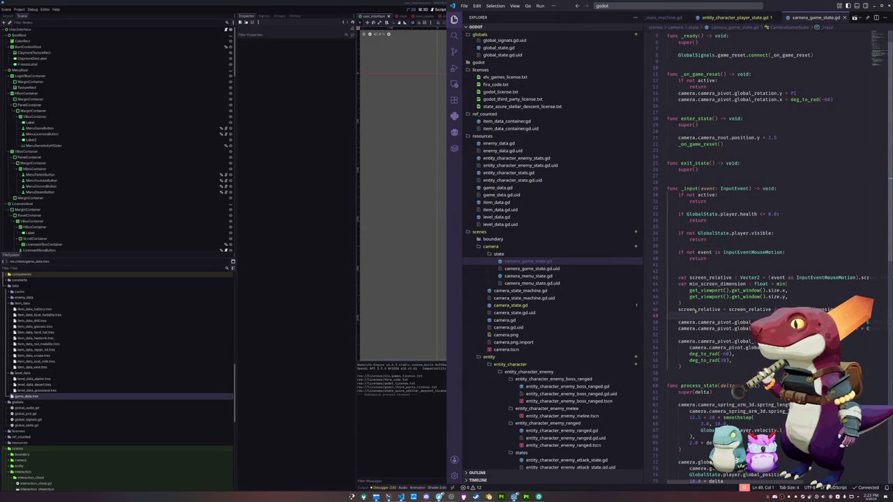
pyautogui.press('Up')
pyautogui.press('Up')
pyautogui.press('Up')
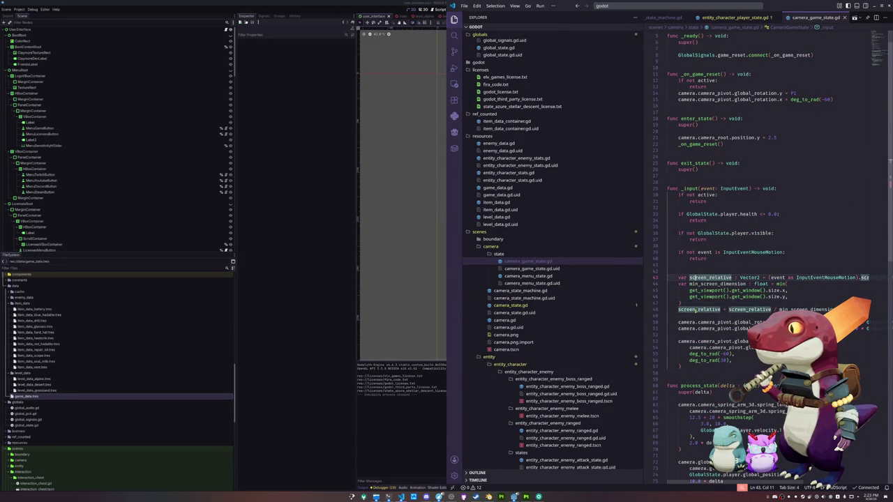
pyautogui.press('BackSpace')
pyautogui.press('Down')
pyautogui.press('Down')
pyautogui.press('Down')
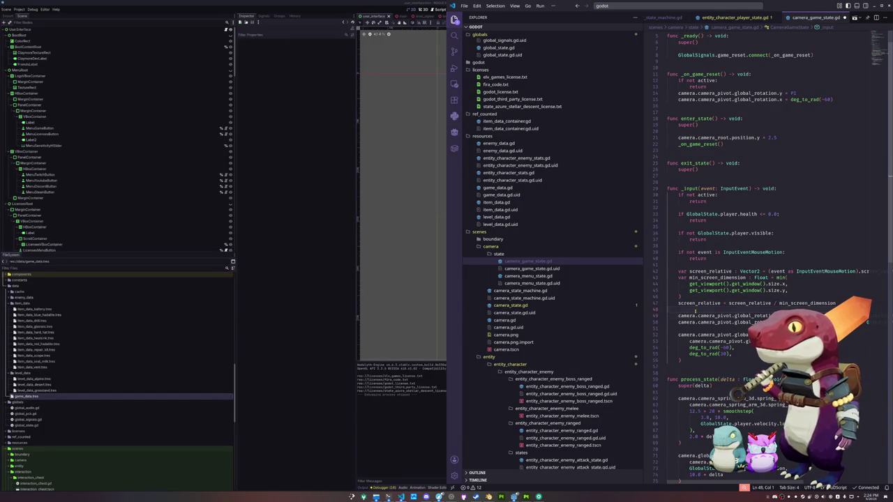
pyautogui.press('Return')
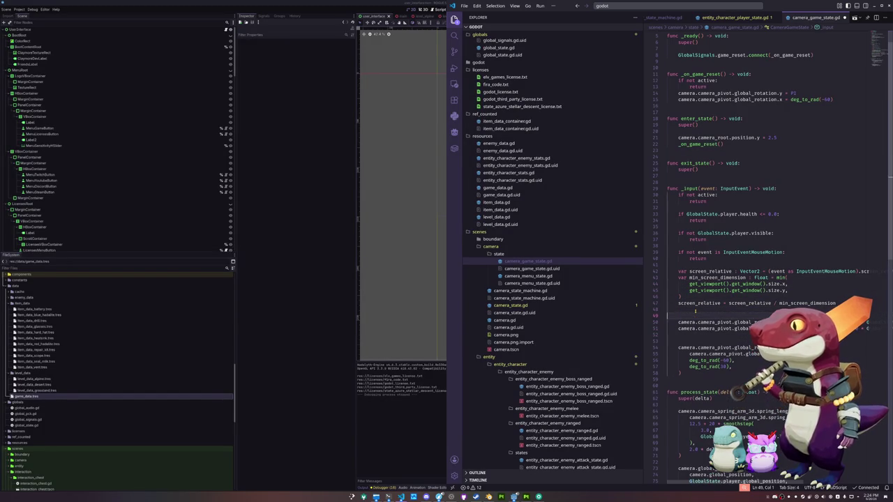
pyautogui.press('BackSpace')
pyautogui.press('Down')
pyautogui.press('Down')
pyautogui.press('Down')
pyautogui.press('BackSpace')
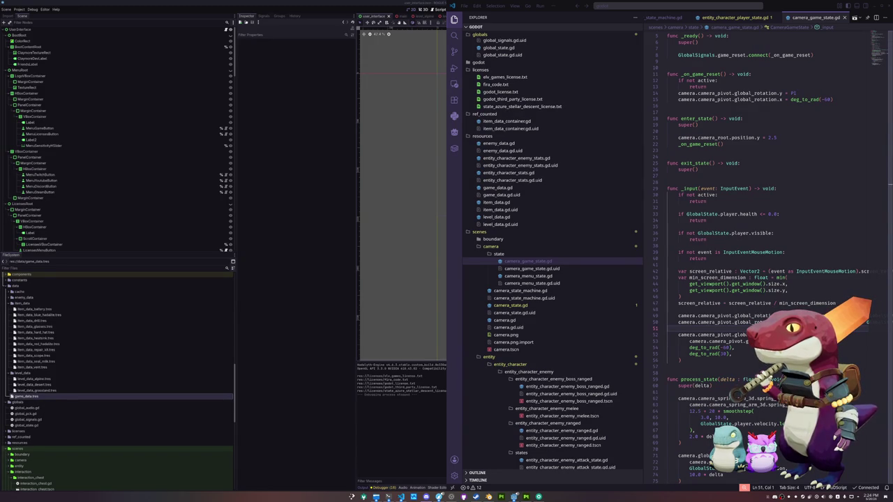
pyautogui.click(738, 309)
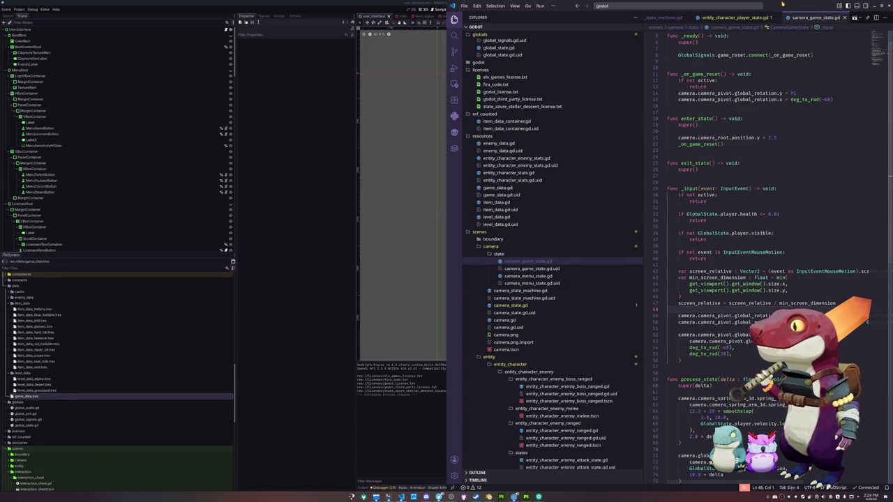
pyautogui.doubleClick(572, 6)
pyautogui.moveTo(572, 5)
pyautogui.mouseDown()
pyautogui.moveTo(571, 69)
pyautogui.moveTo(571, 42)
pyautogui.mouseUp()
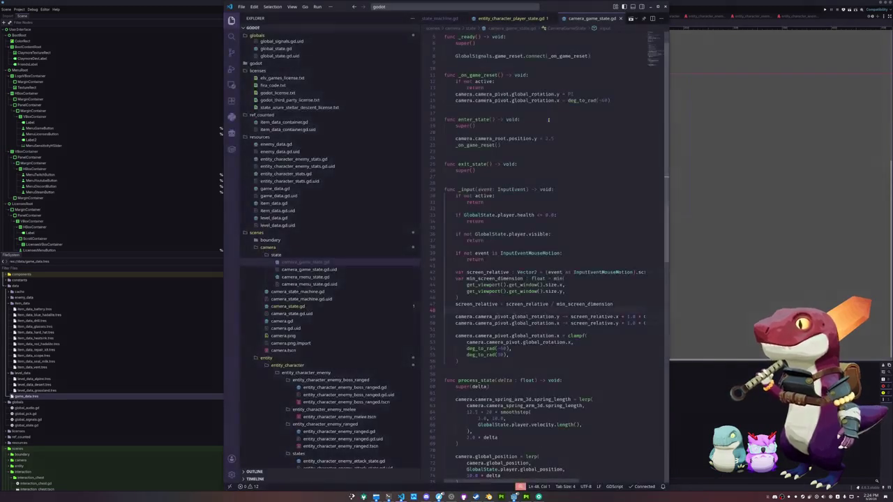
pyautogui.click(482, 265)
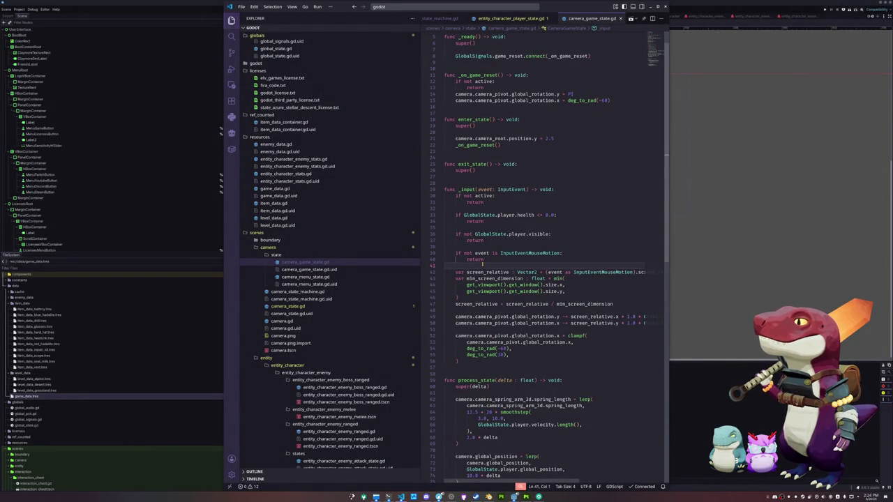
pyautogui.scroll(-1, 481, 265)
pyautogui.click(456, 298)
pyautogui.scroll(-3, 456, 297)
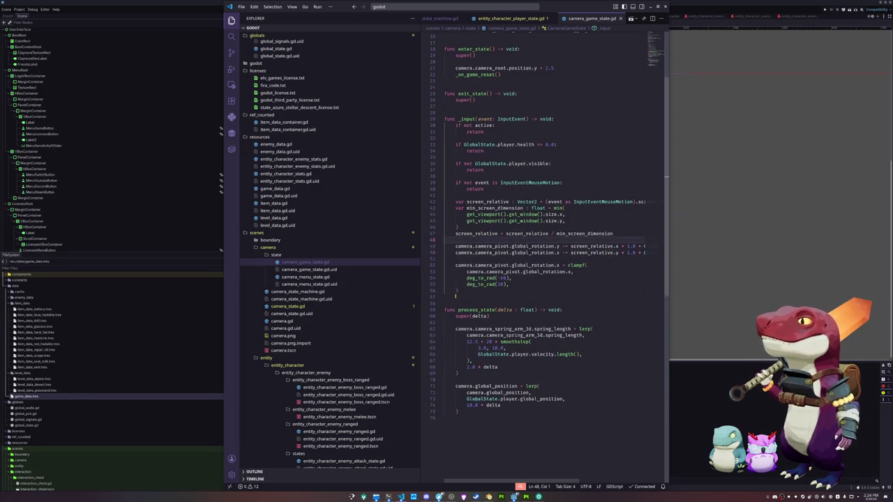
pyautogui.scroll(-2, 455, 296)
pyautogui.scroll(6, 455, 295)
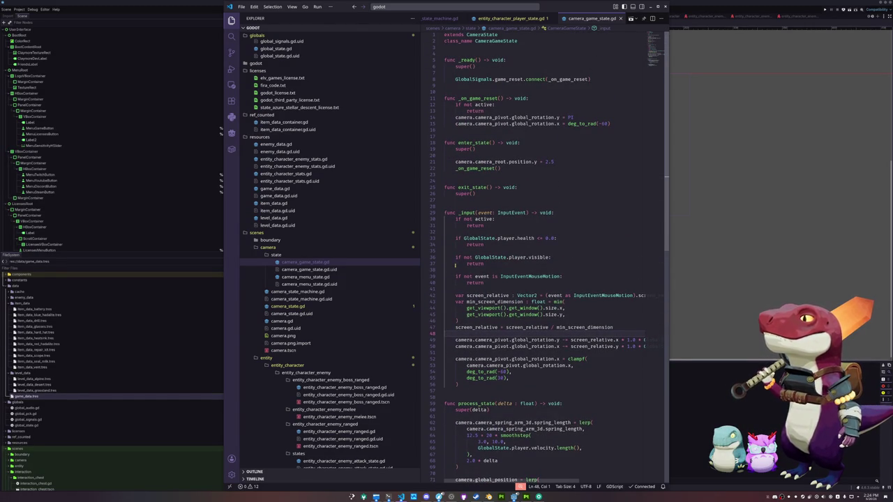
pyautogui.click(457, 251)
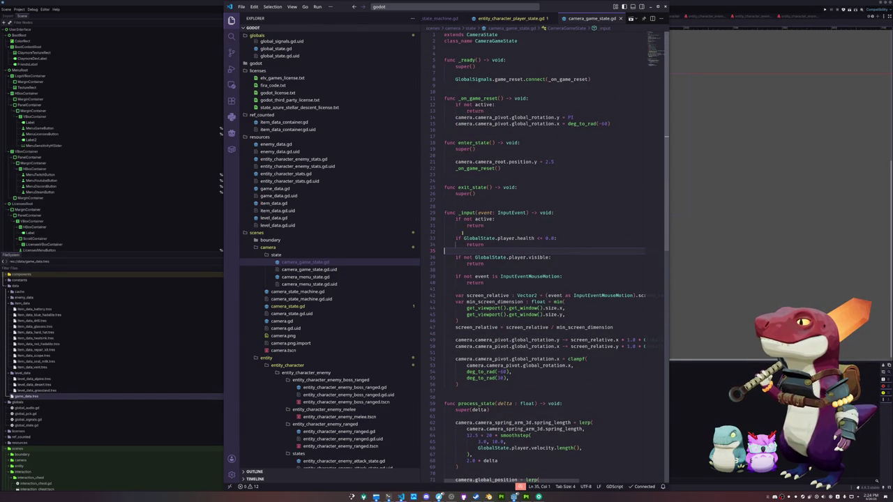
pyautogui.click(461, 232)
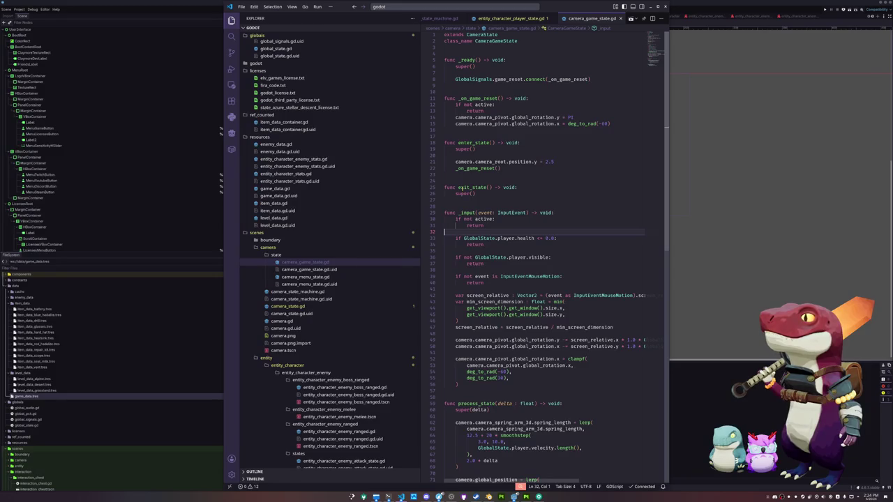
pyautogui.scroll(-1, 455, 209)
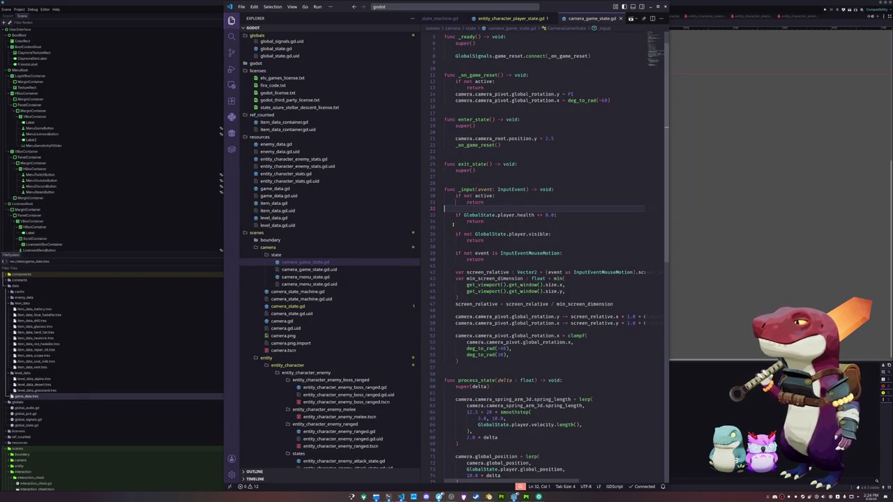
pyautogui.scroll(-1, 493, 323)
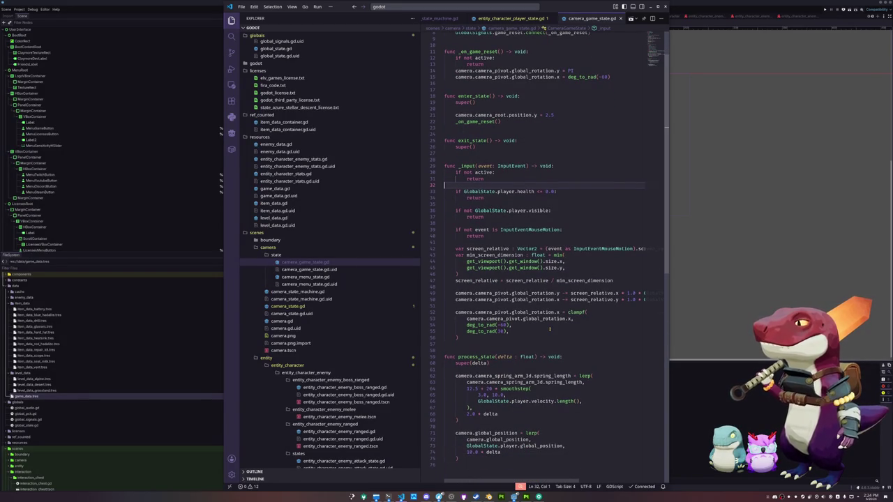
pyautogui.click(555, 318)
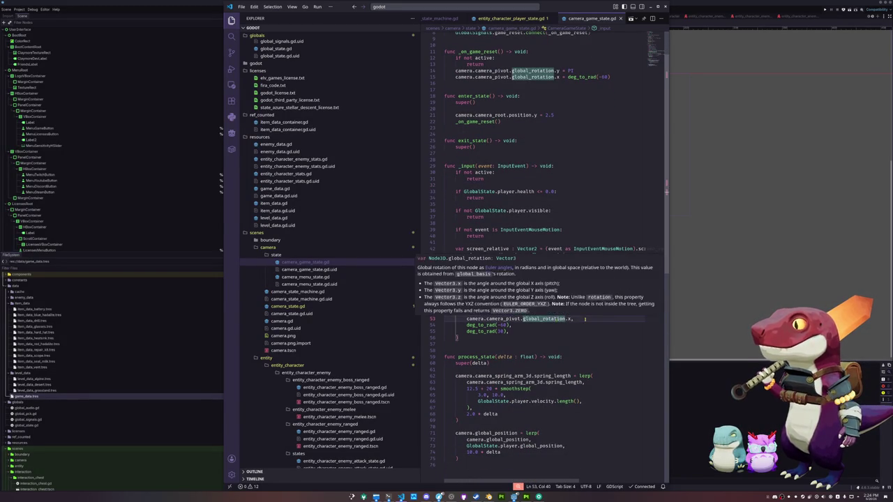
pyautogui.click(586, 319)
pyautogui.scroll(-1, 586, 319)
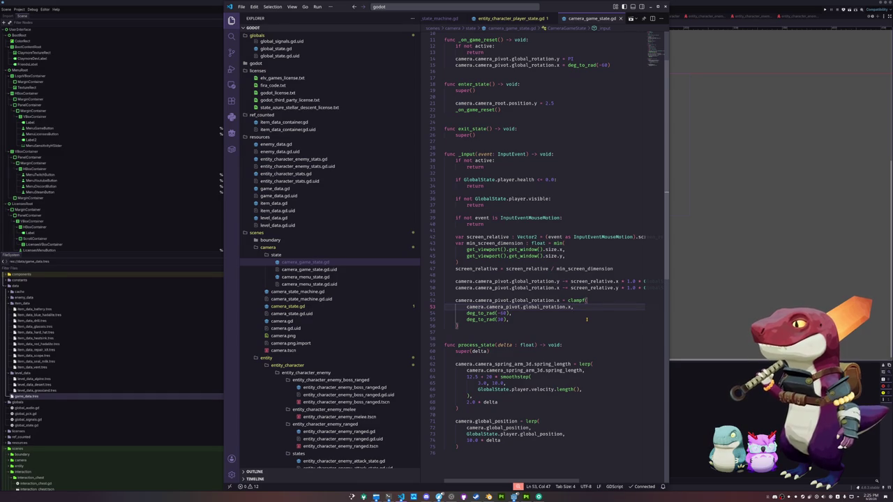
pyautogui.click(537, 331)
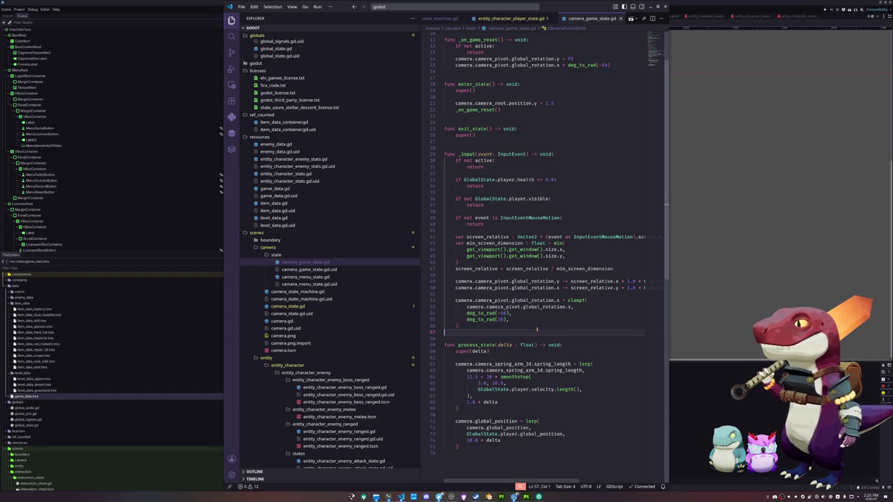
pyautogui.scroll(-1, 537, 331)
pyautogui.scroll(4, 537, 331)
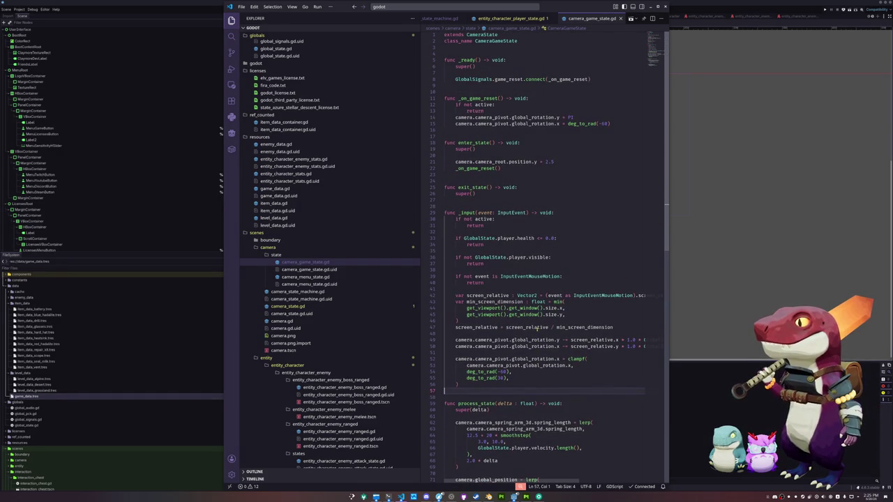
pyautogui.click(536, 290)
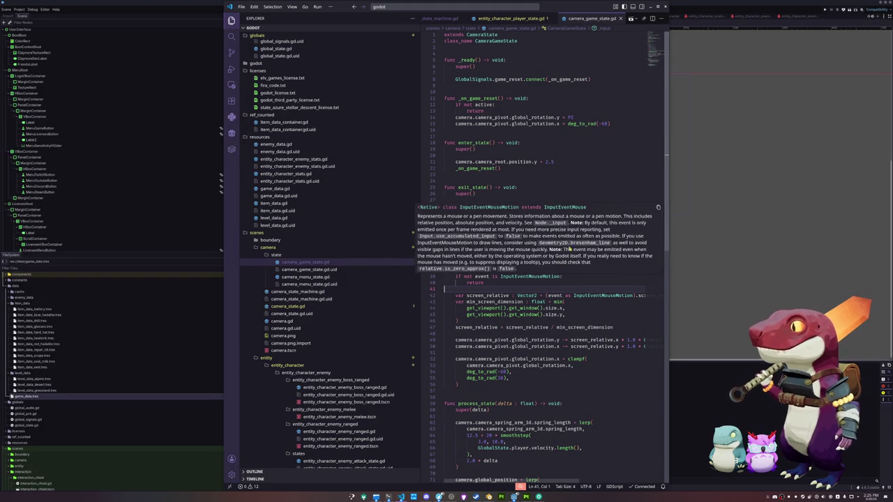
pyautogui.scroll(-2, 590, 223)
pyautogui.scroll(-3, 591, 223)
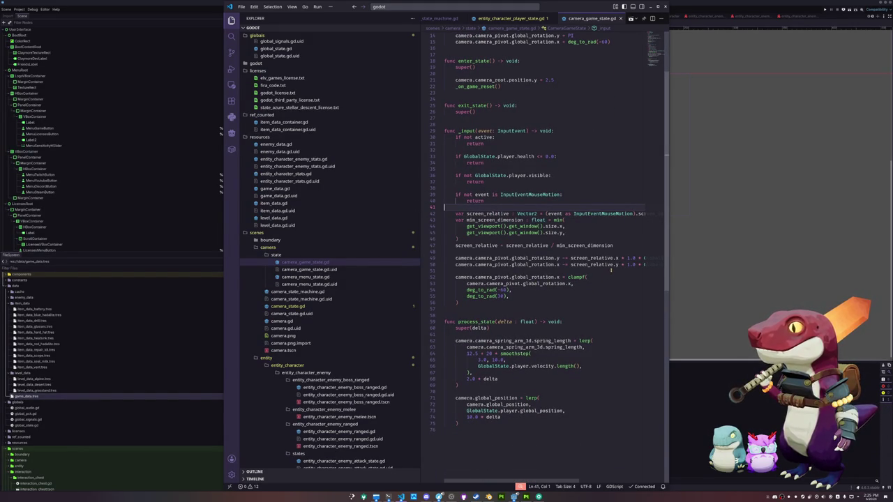
pyautogui.click(579, 277)
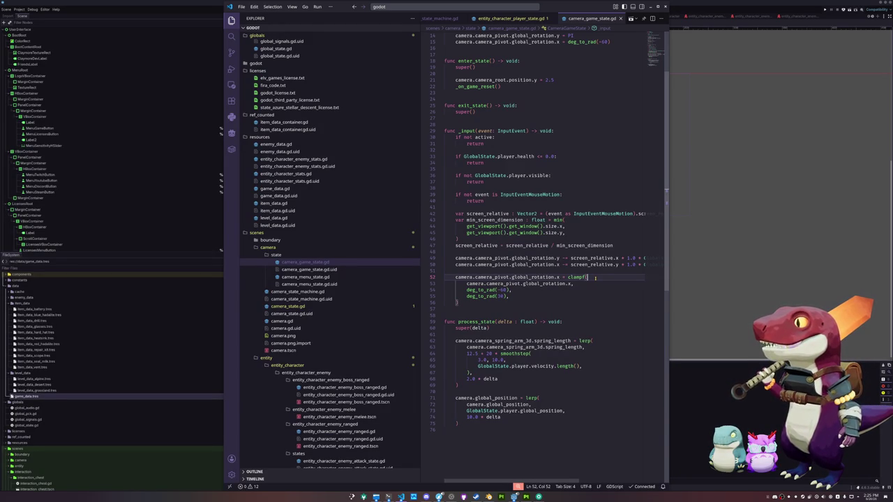
pyautogui.moveTo(553, 284)
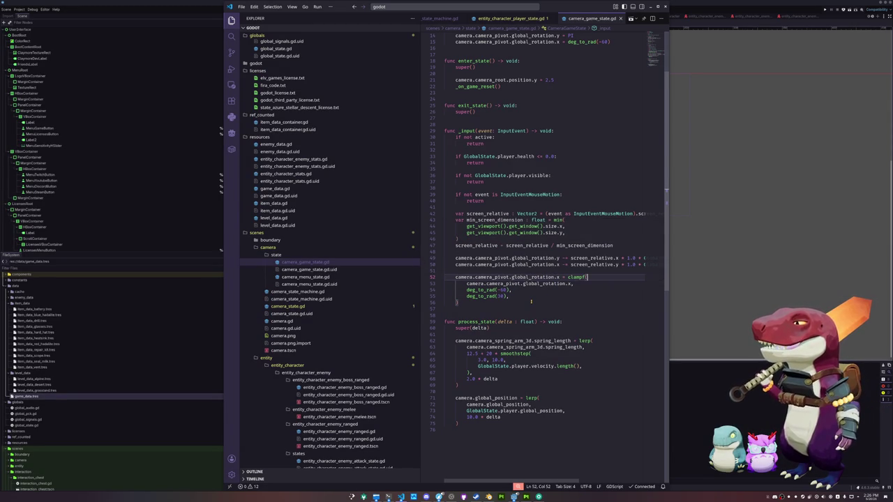
pyautogui.click(486, 297)
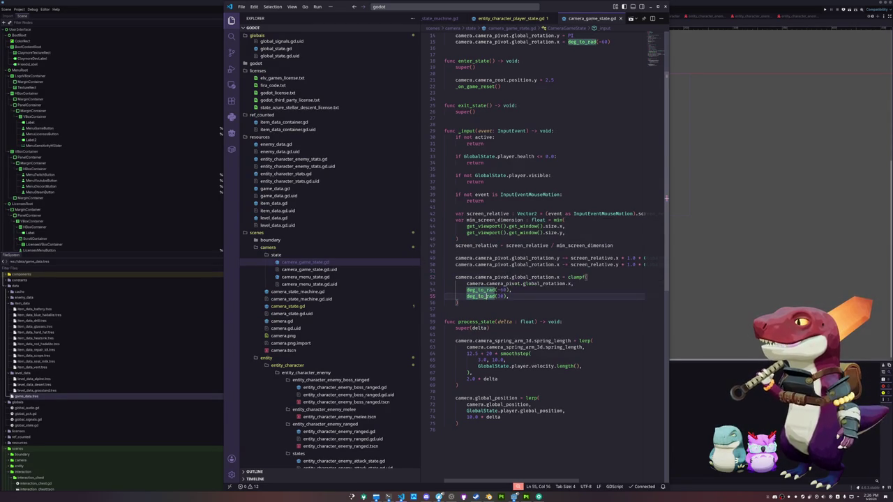
pyautogui.click(486, 290)
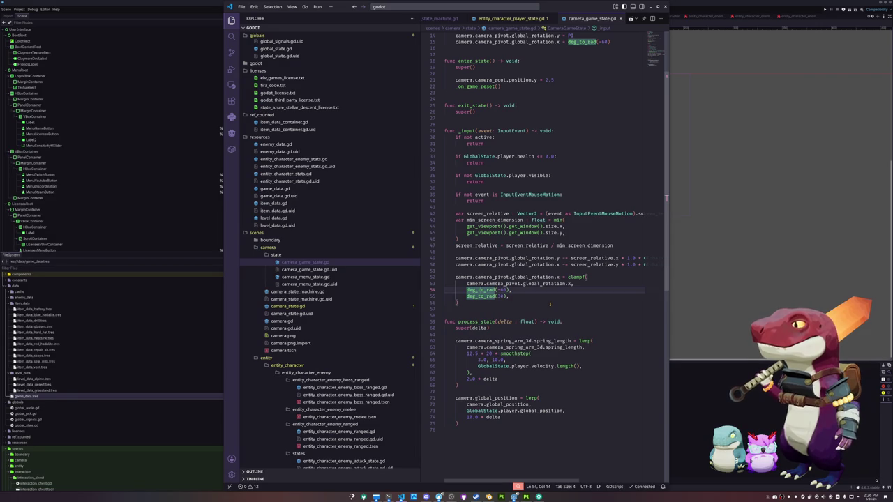
# Clear the deg_to_rad highlights below the clamp block and bring the Godot editor back
pyautogui.click(550, 303)
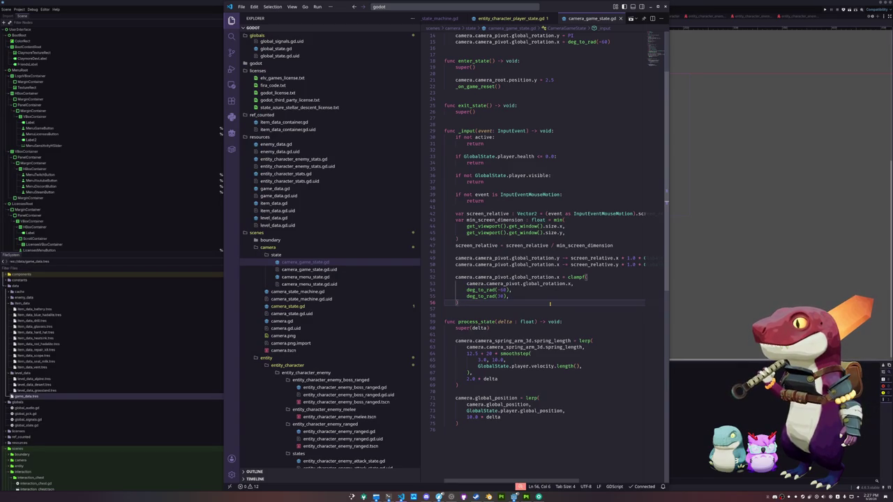
pyautogui.click(690, 383)
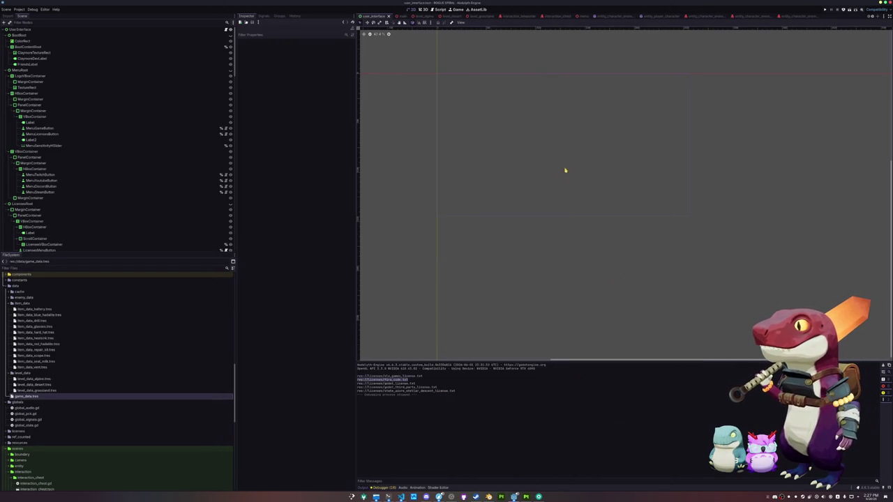
# In the main scene, add a Folder3D child under Main and rename it AutoDelete
pyautogui.click(399, 16)
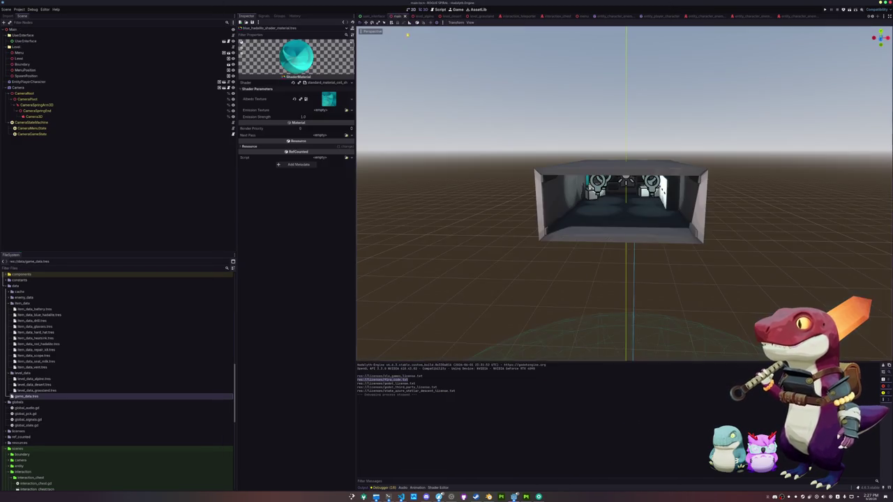
pyautogui.scroll(6, 493, 165)
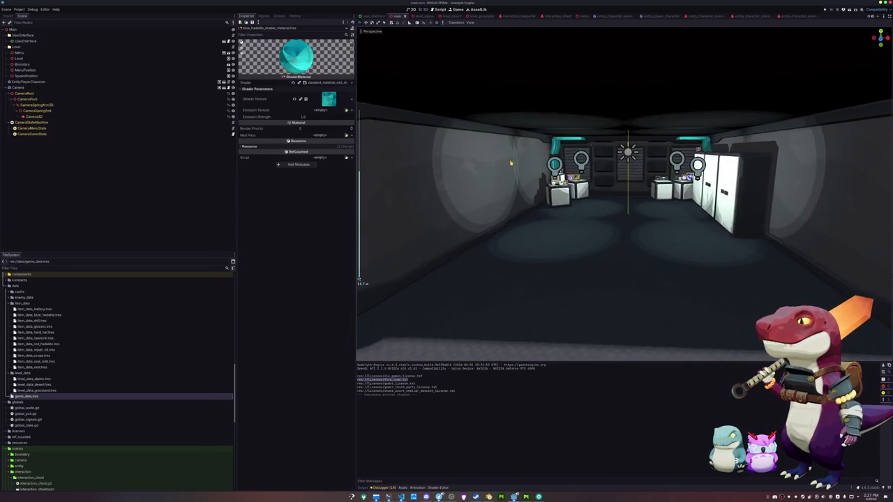
pyautogui.scroll(-2, 493, 165)
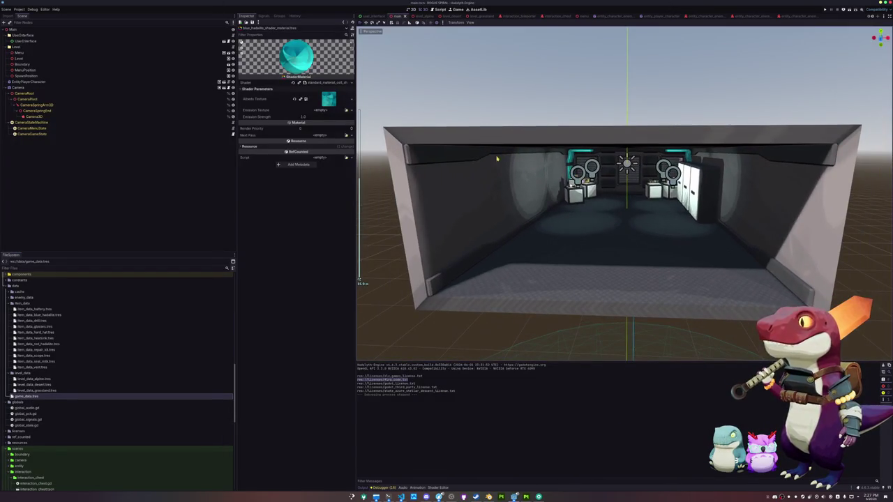
pyautogui.rightClick(19, 30)
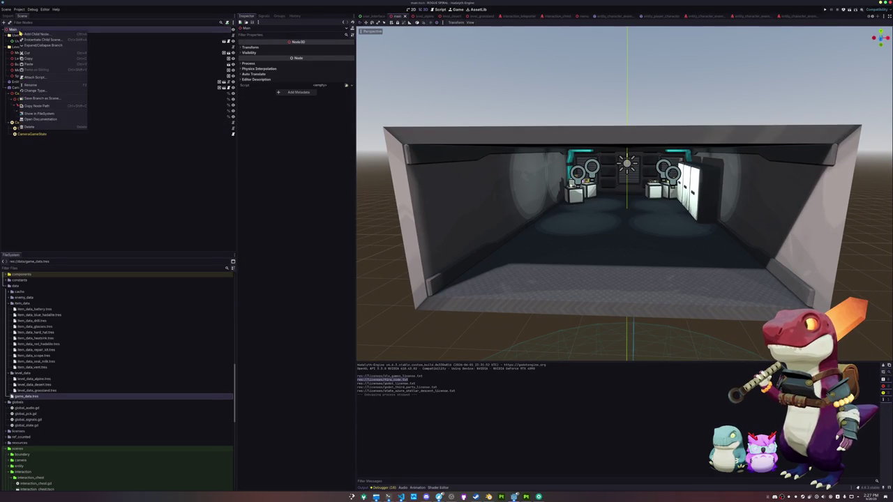
pyautogui.click(38, 34)
pyautogui.write('nodefolder')
pyautogui.hotkey('ctrl', 'BackSpace')
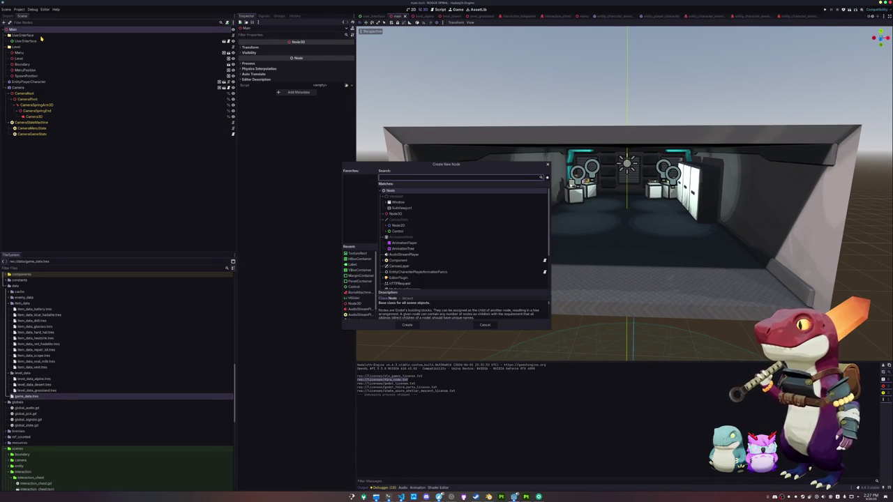
pyautogui.write('folder3d')
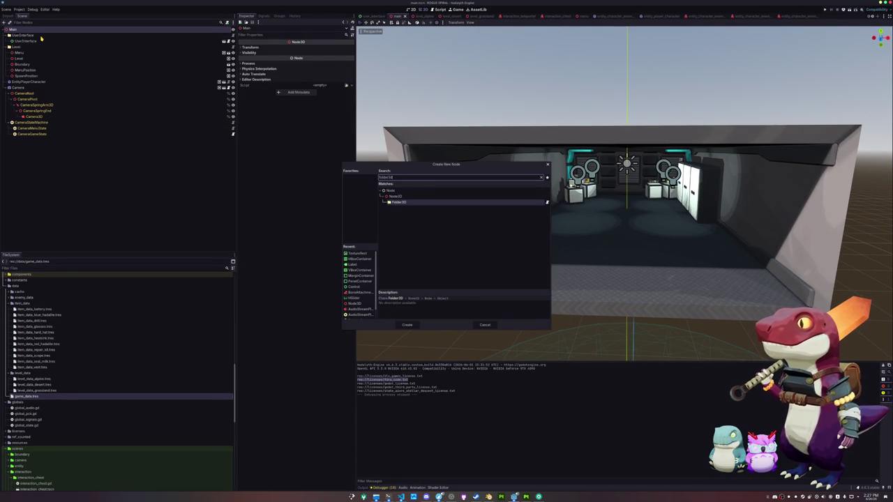
pyautogui.press('Return')
pyautogui.press('F2')
pyautogui.write('AutoDelete')
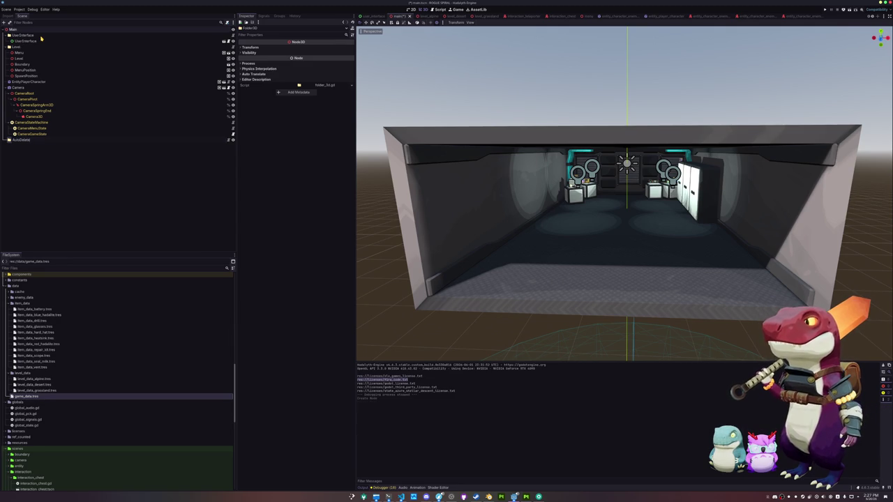
pyautogui.press('Return')
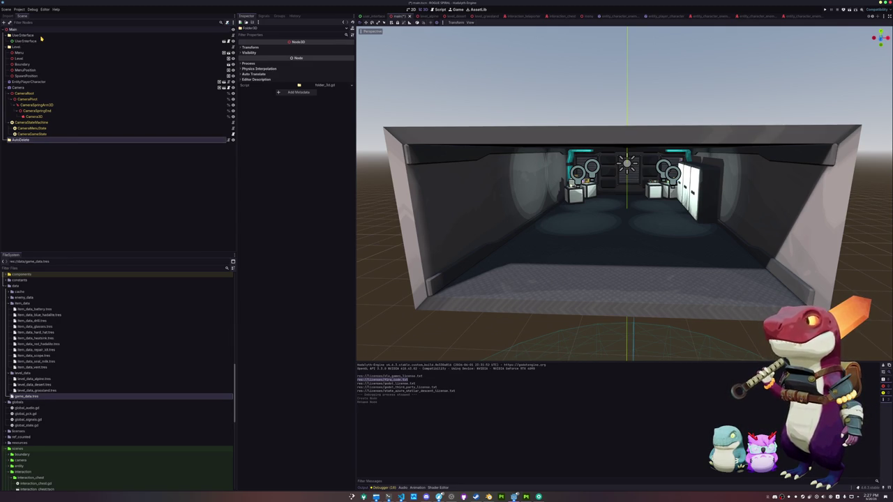
# Create a new auto_delete_parent folder inside the components folder
pyautogui.rightClick(42, 141)
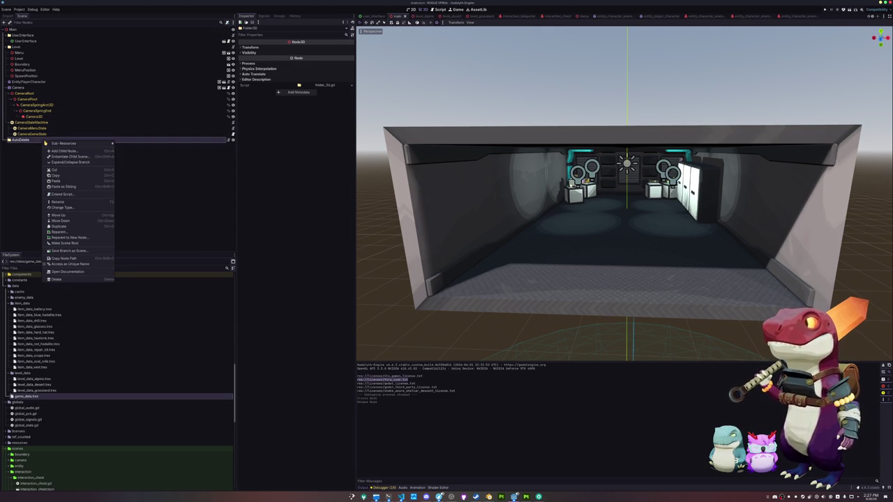
pyautogui.click(59, 153)
pyautogui.press('Escape')
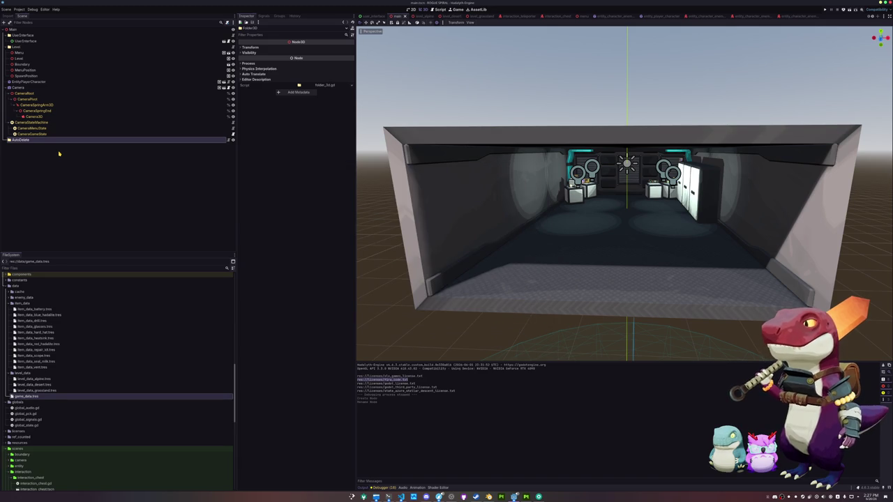
pyautogui.click(32, 277)
pyautogui.rightClick(33, 277)
pyautogui.moveTo(77, 279)
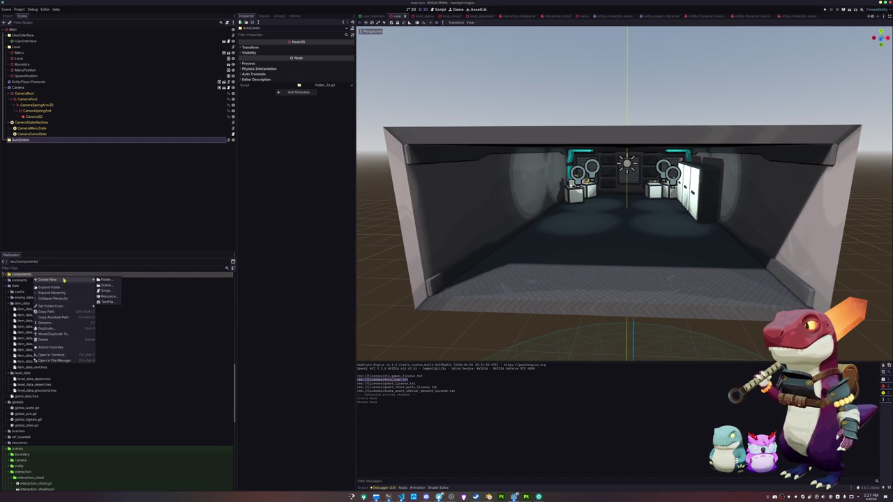
pyautogui.doubleClick(33, 277)
pyautogui.rightClick(33, 275)
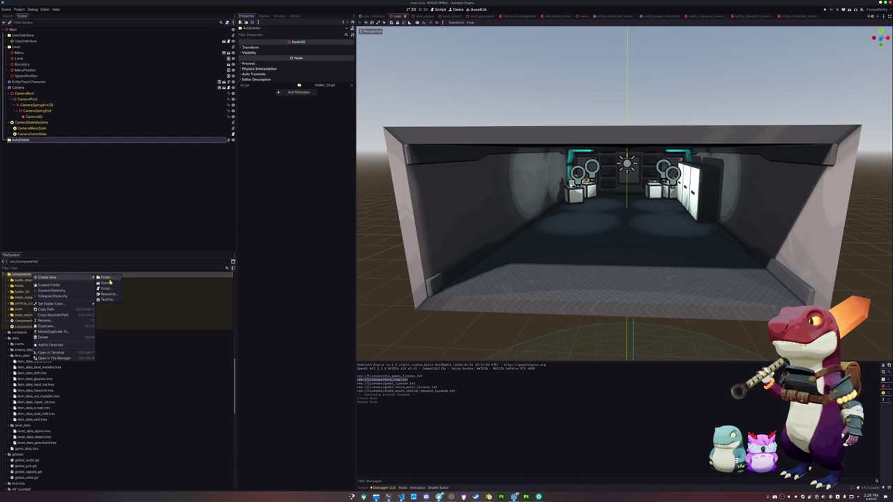
pyautogui.click(111, 279)
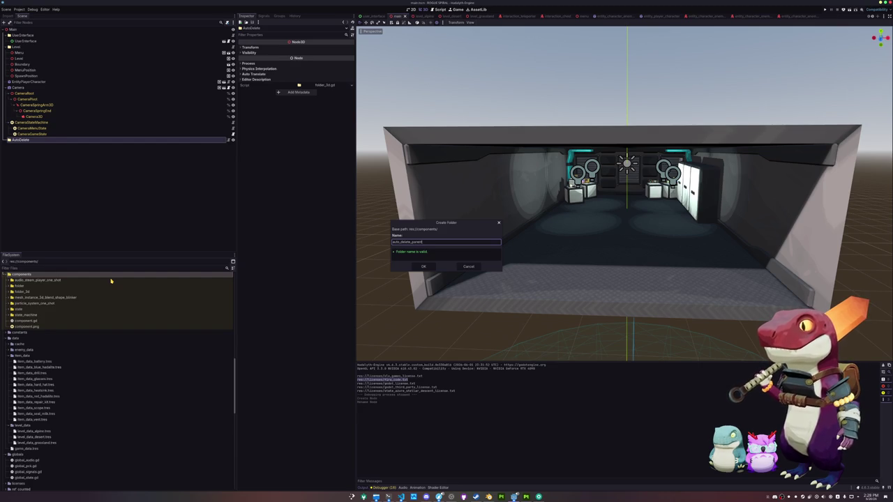
pyautogui.press('Return')
# Create auto_delete_parent.gd inheriting Component in that folder and open it in VS Code
pyautogui.rightClick(77, 287)
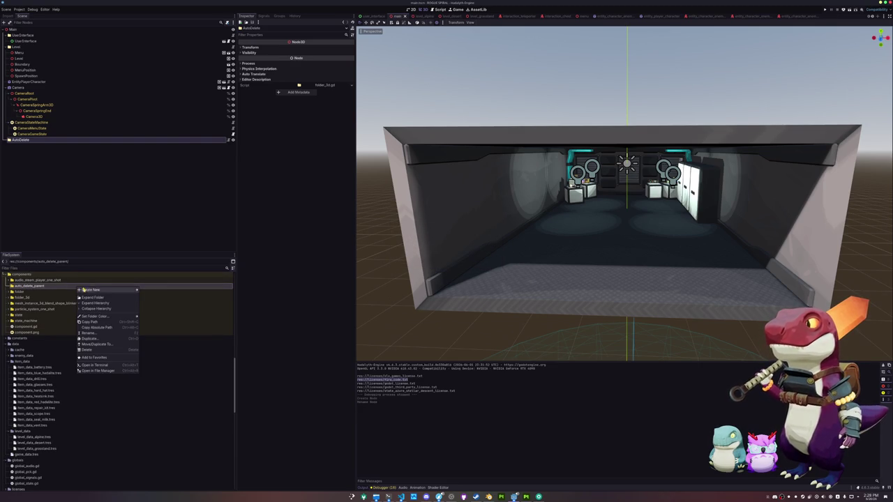
pyautogui.click(150, 303)
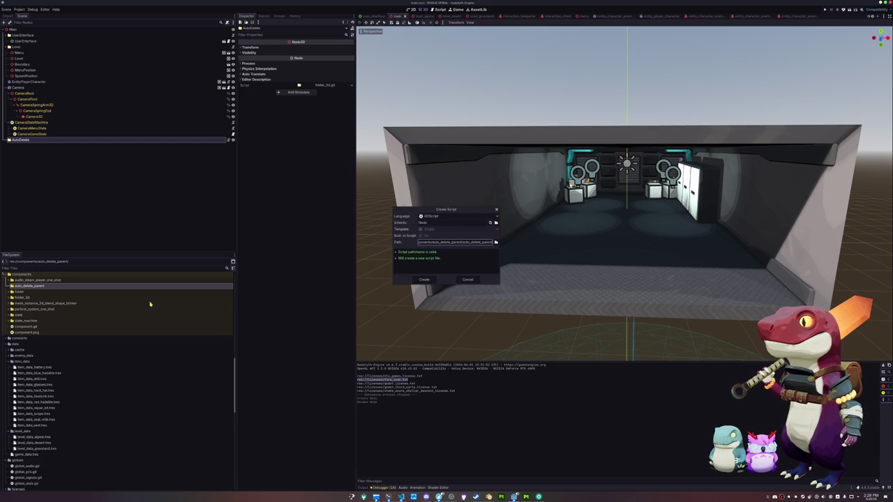
pyautogui.hotkey('shift', 'Tab')
pyautogui.hotkey('shift', 'Tab')
pyautogui.write('Component')
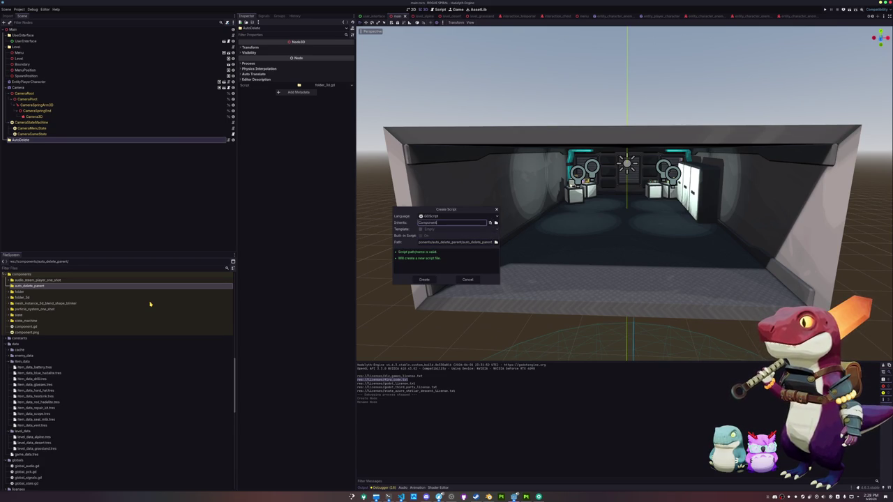
pyautogui.press('Return')
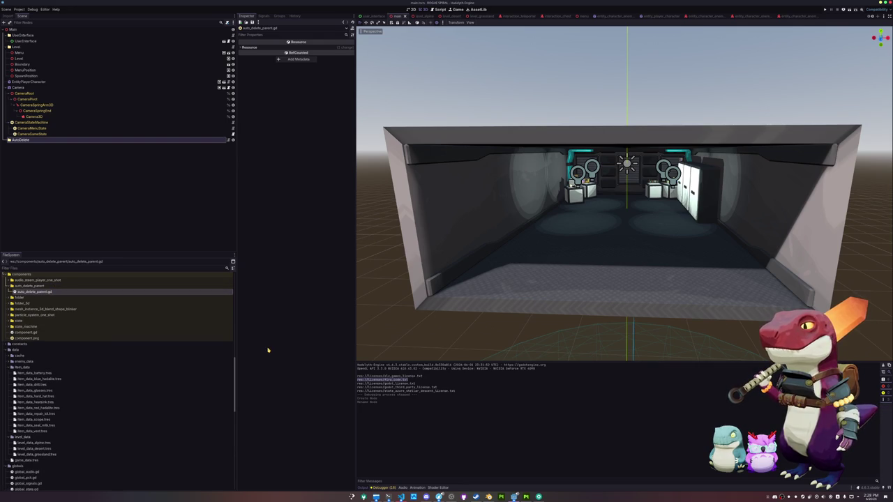
pyautogui.click(401, 496)
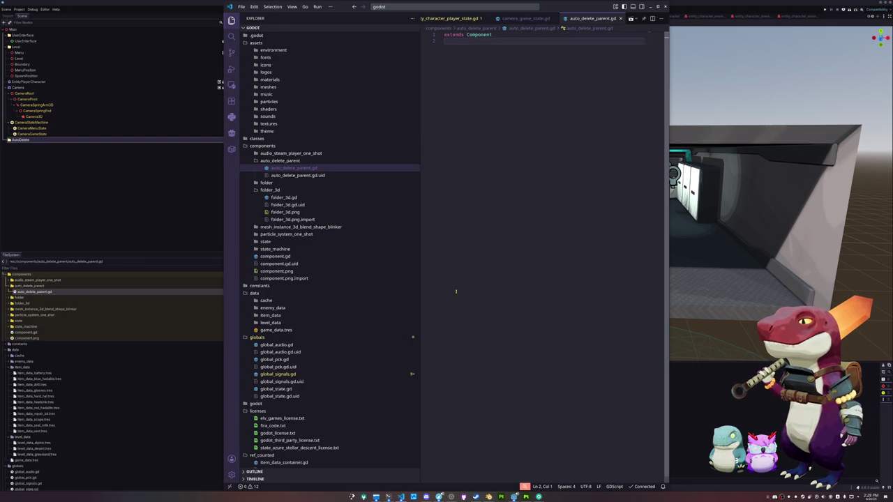
# Declare class_name AutoDeleteParent and add a _ready() -> void function stub
pyautogui.write('class_name ')
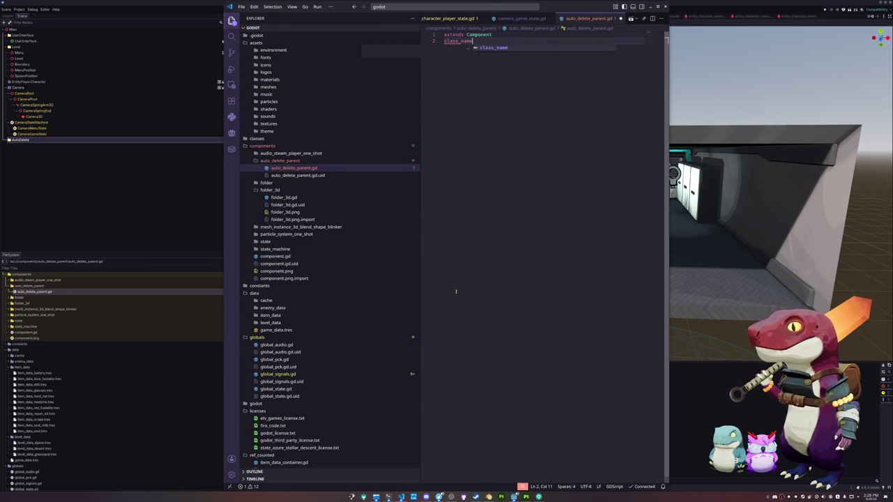
pyautogui.write('AutoDeleteParen')
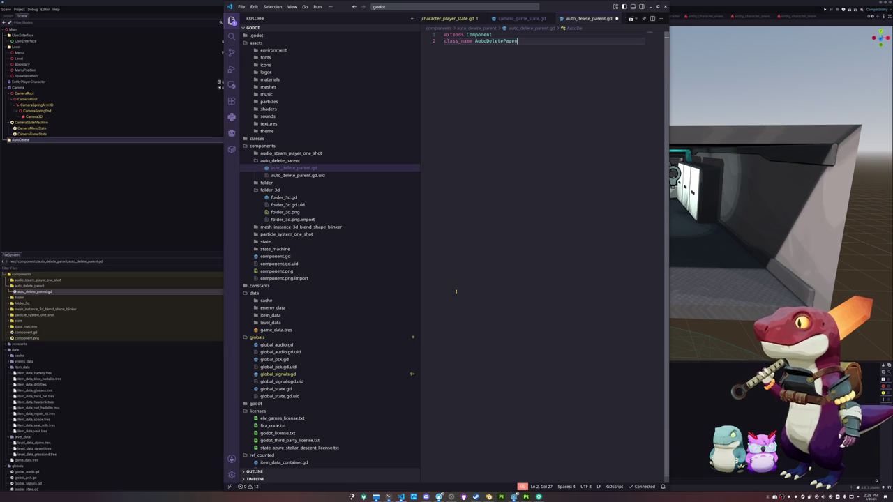
pyautogui.press('Return')
pyautogui.press('Return')
pyautogui.write('@on')
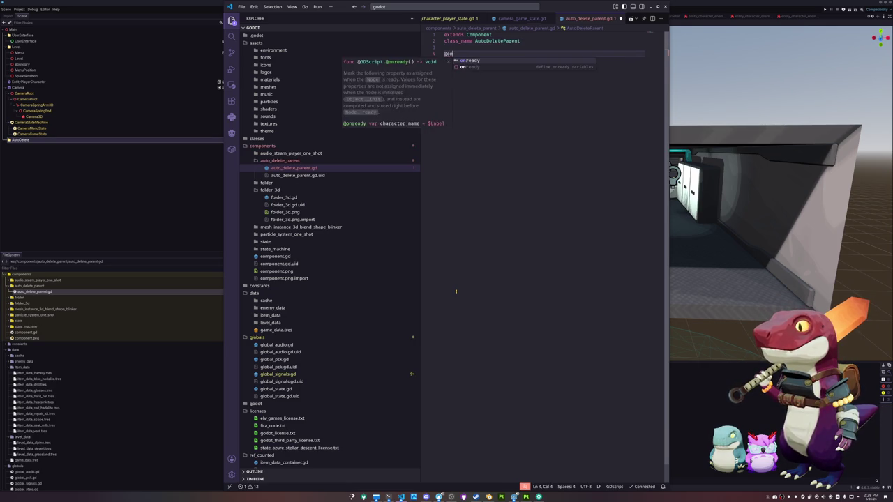
pyautogui.press('BackSpace')
pyautogui.press('BackSpace')
pyautogui.write('func _re')
pyautogui.press('Return')
pyautogui.write('pass')
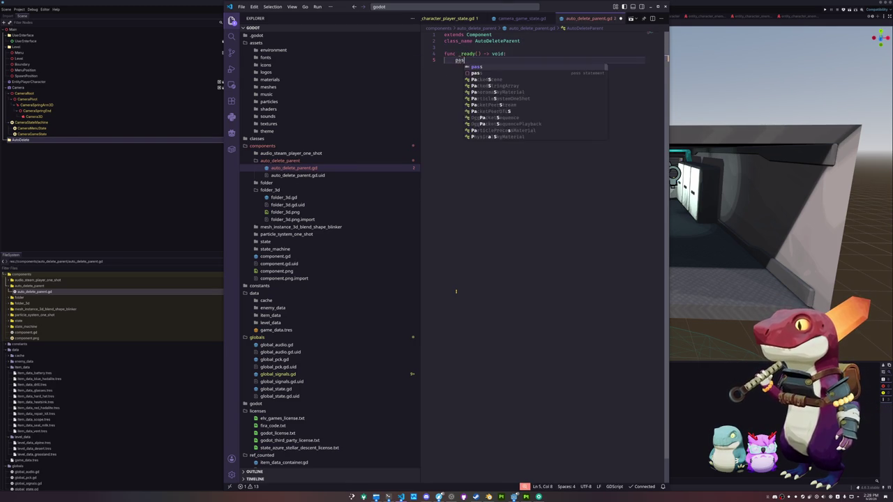
# Make _ready call get_parent().queue_free(), then return to Godot
pyautogui.press('Up')
pyautogui.press('Home')
pyautogui.press('Return')
pyautogui.press('Return')
pyautogui.press('Up')
pyautogui.press('Up')
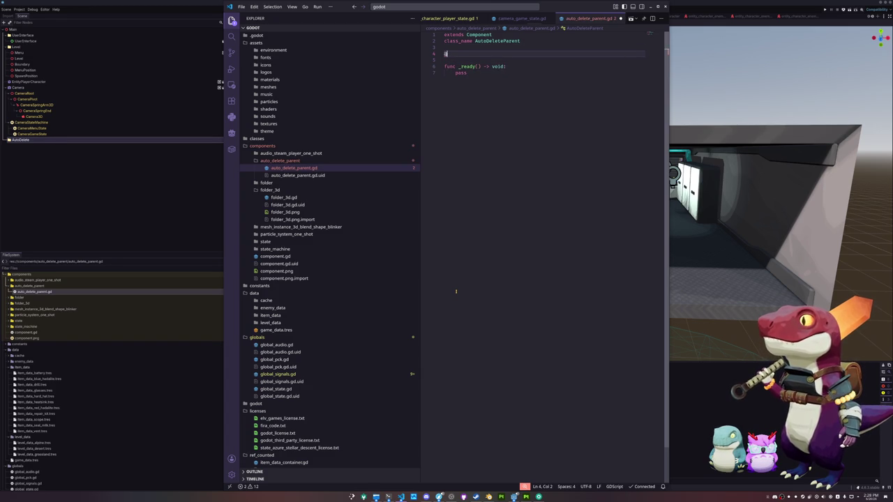
pyautogui.hotkey('ctrl', 'z')
pyautogui.hotkey('ctrl', 'z')
pyautogui.hotkey('ctrl', 'z')
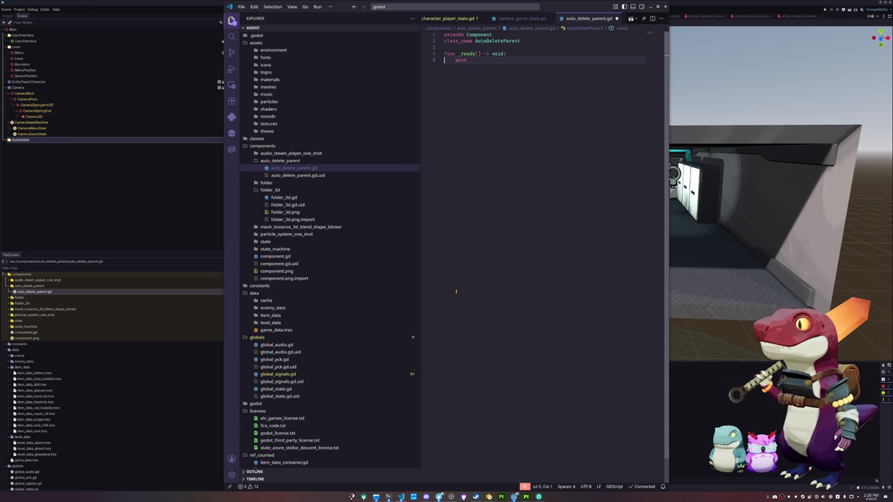
pyautogui.write('get_parent()')
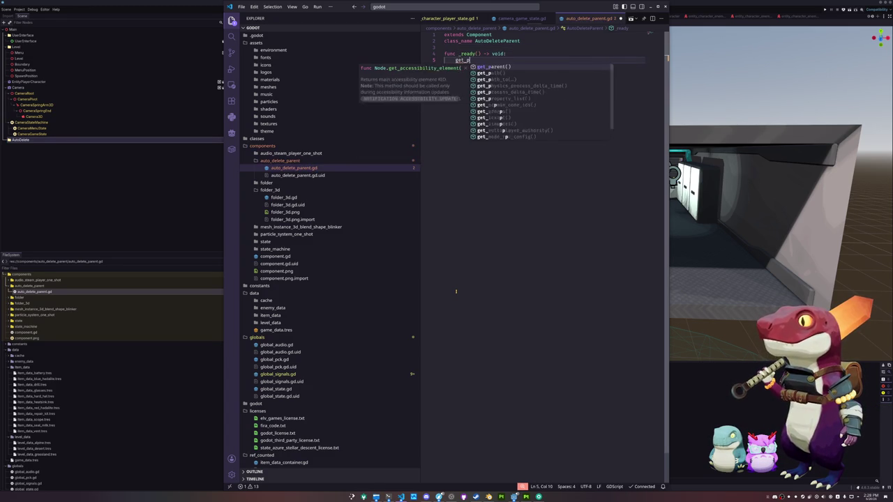
pyautogui.write('.queue_free(')
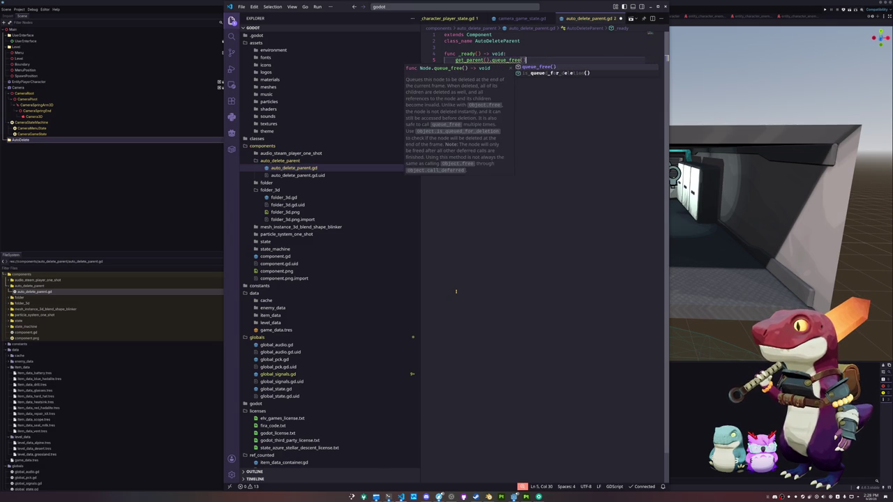
pyautogui.press('Escape')
pyautogui.press('Return')
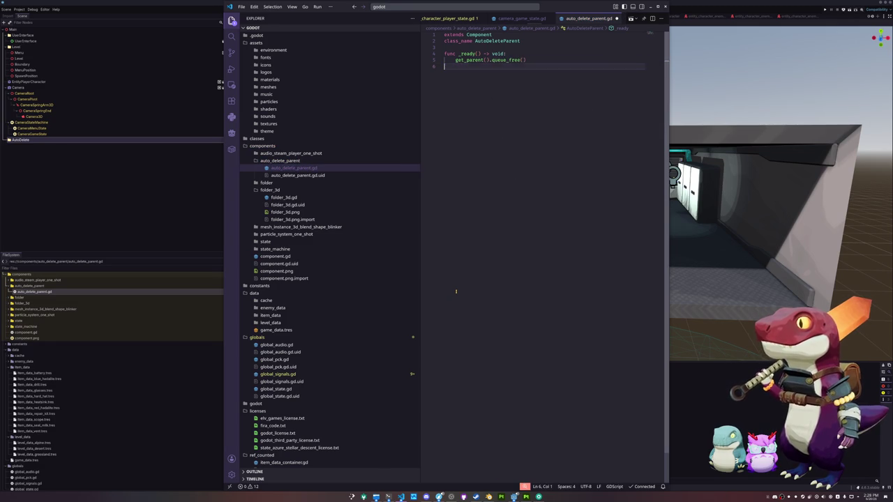
pyautogui.click(98, 193)
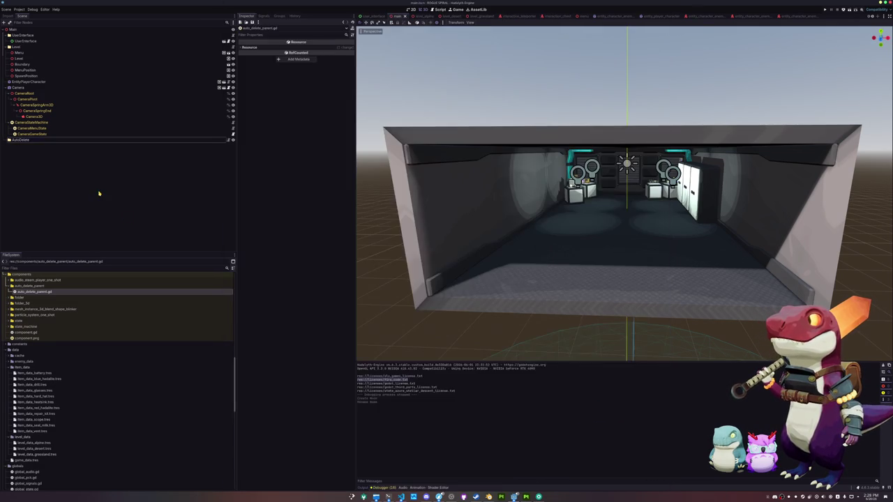
# Add an AutoDeleteParent node under AutoDelete by searching 'delete', then reselect AutoDelete
pyautogui.rightClick(108, 142)
pyautogui.click(122, 149)
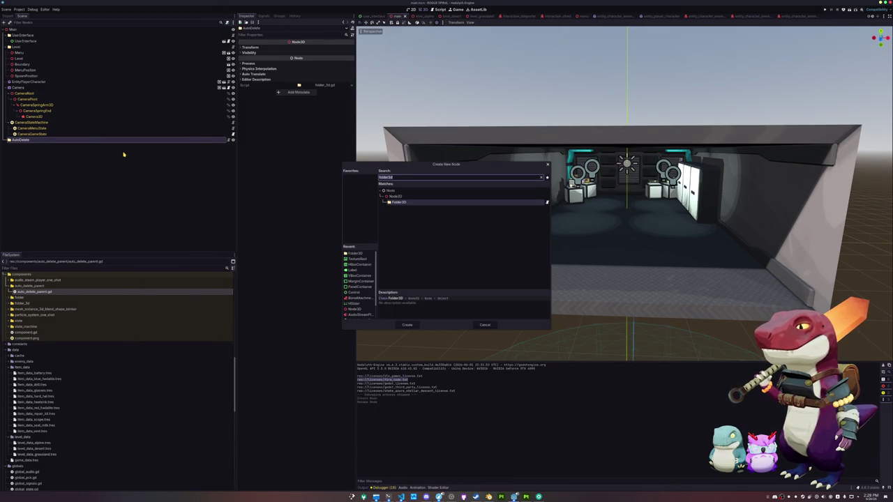
pyautogui.write('delete')
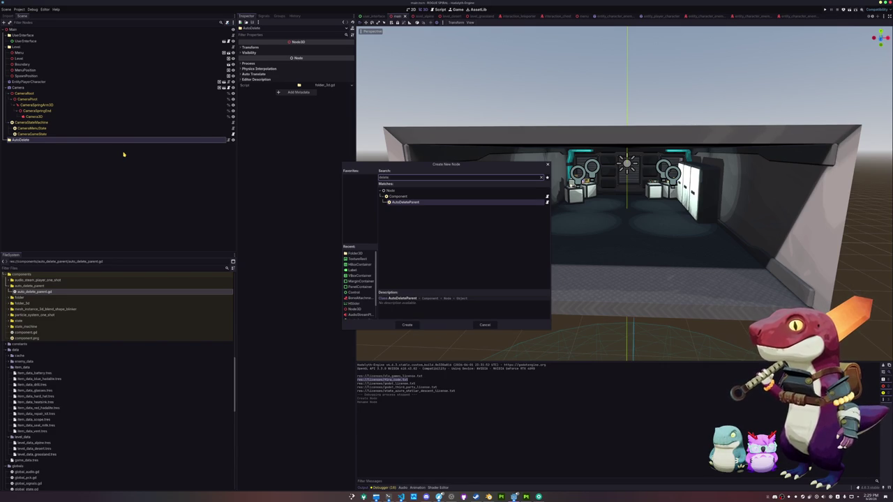
pyautogui.press('Return')
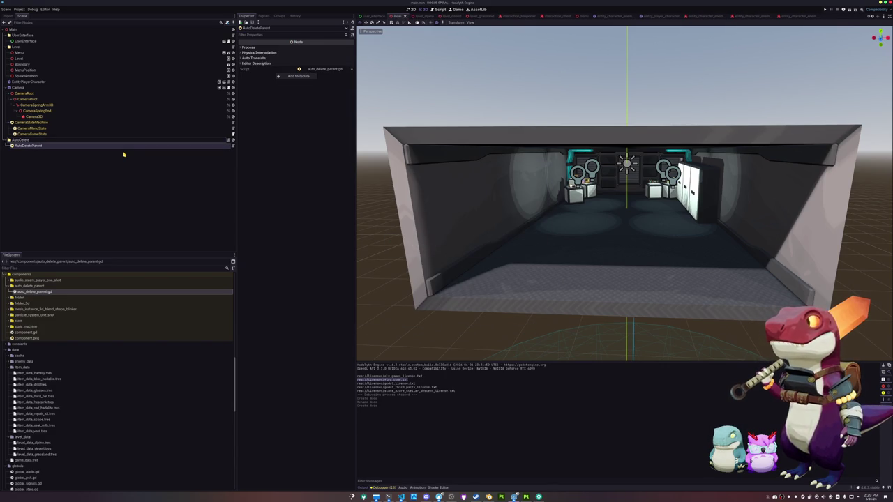
pyautogui.click(119, 140)
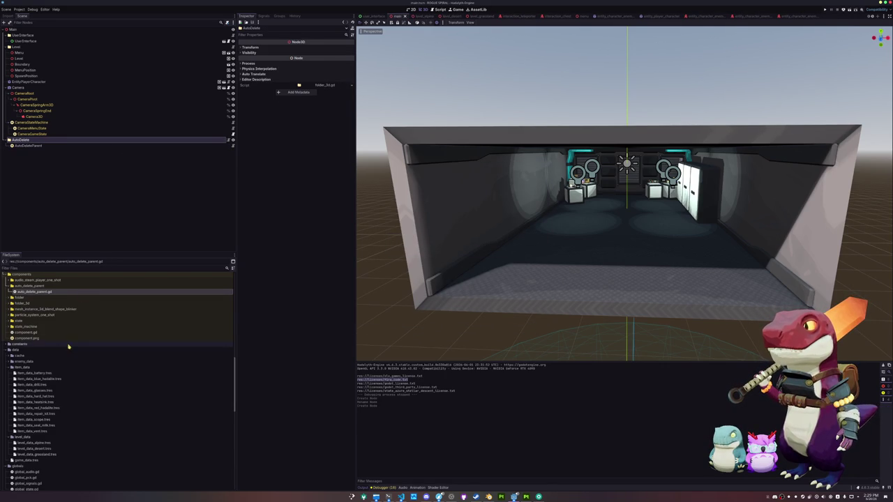
# Collapse the hard_hat and repair_kit materials folders and the meshes items folder
pyautogui.scroll(3, 56, 335)
pyautogui.click(42, 341)
pyautogui.scroll(5, 49, 345)
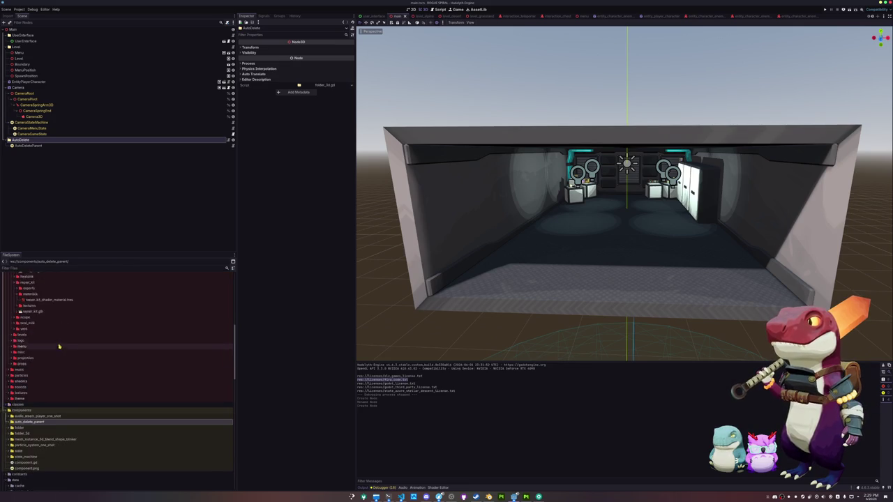
pyautogui.scroll(3, 52, 357)
pyautogui.click(25, 362)
pyautogui.click(28, 398)
pyautogui.scroll(10, 28, 398)
pyautogui.click(25, 339)
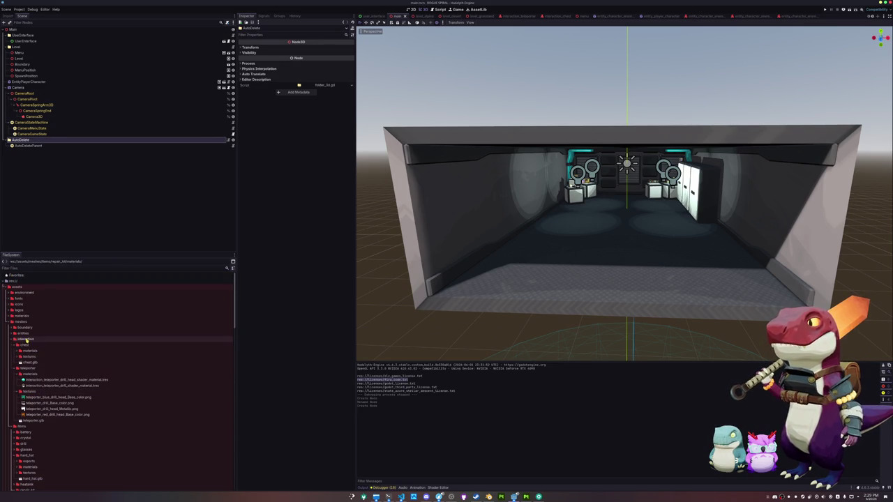
pyautogui.doubleClick(26, 344)
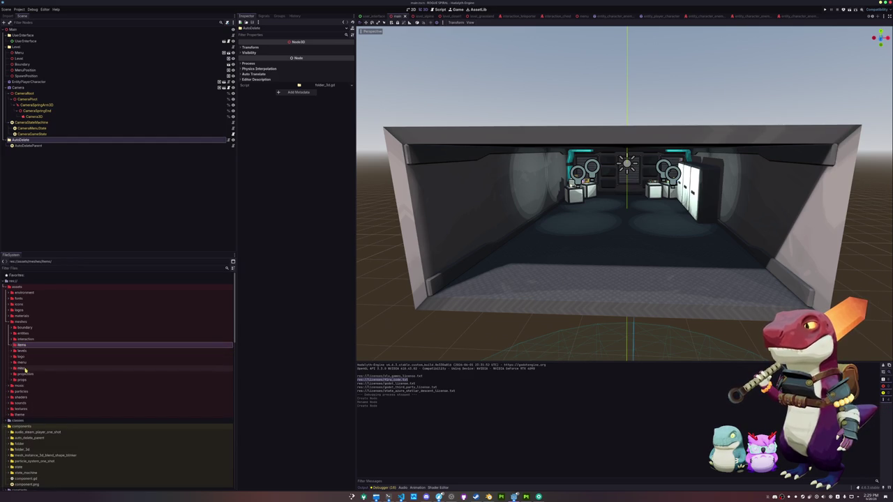
# Browse the meshes entities folder, then expand assets/particles to show its dust and ember scenes
pyautogui.click(26, 376)
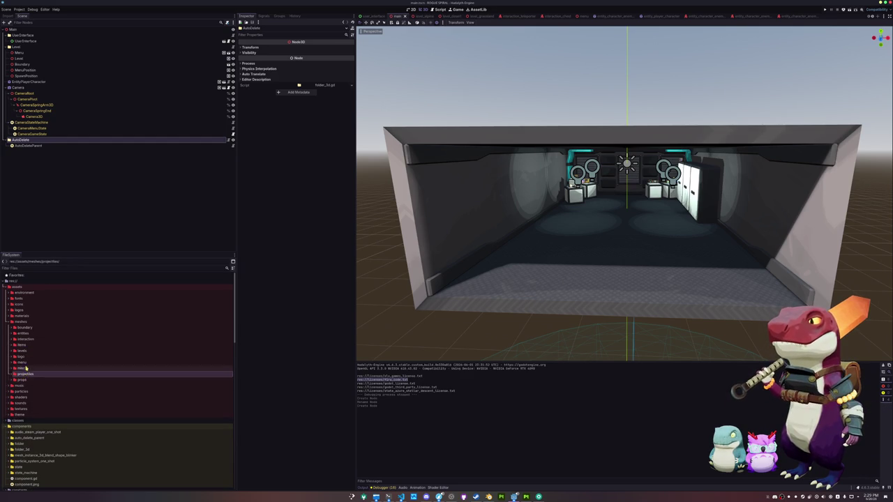
pyautogui.doubleClick(26, 334)
pyautogui.doubleClick(28, 339)
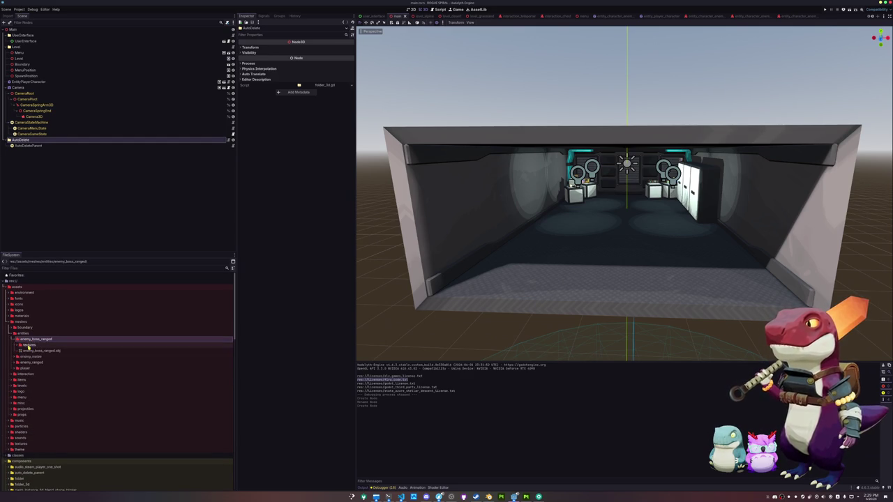
pyautogui.doubleClick(27, 334)
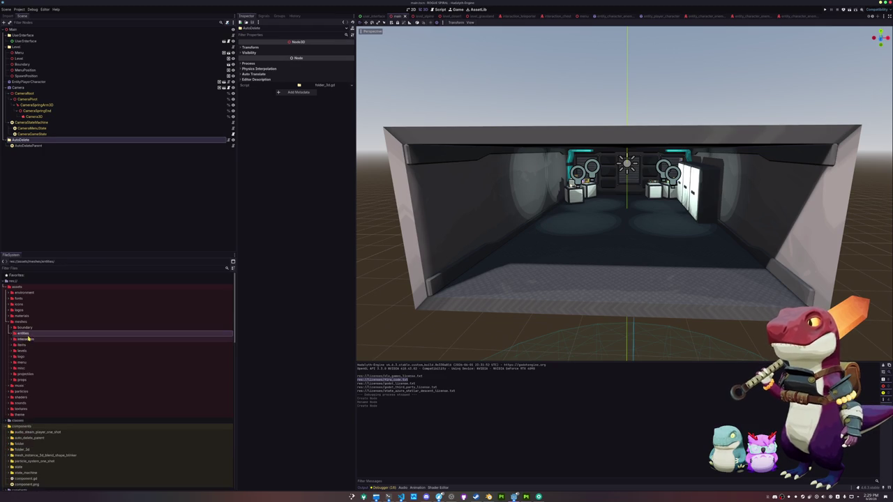
pyautogui.doubleClick(27, 392)
pyautogui.scroll(-3, 28, 392)
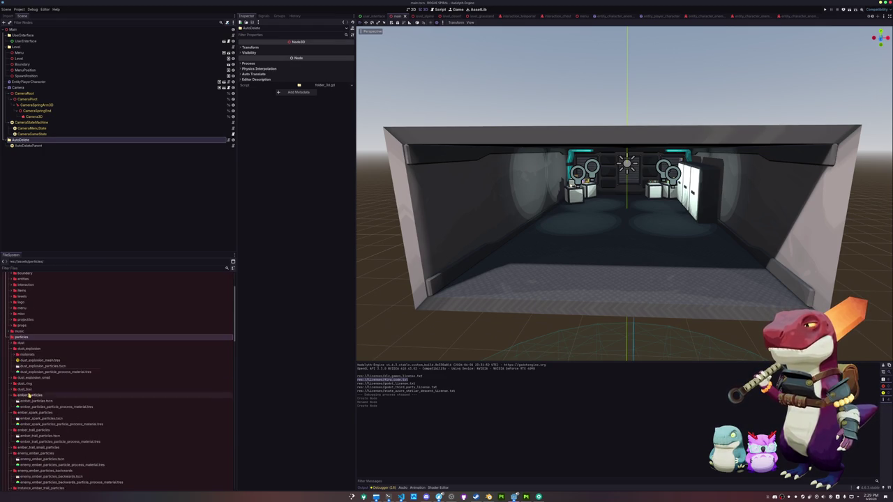
# Drag the dust particle scenes (small dust explosion, dust ring, dust trail) onto AutoDelete
pyautogui.moveTo(42, 366)
pyautogui.mouseDown()
pyautogui.moveTo(59, 362)
pyautogui.moveTo(42, 144)
pyautogui.mouseUp()
pyautogui.scroll(-1, 42, 367)
pyautogui.doubleClick(31, 359)
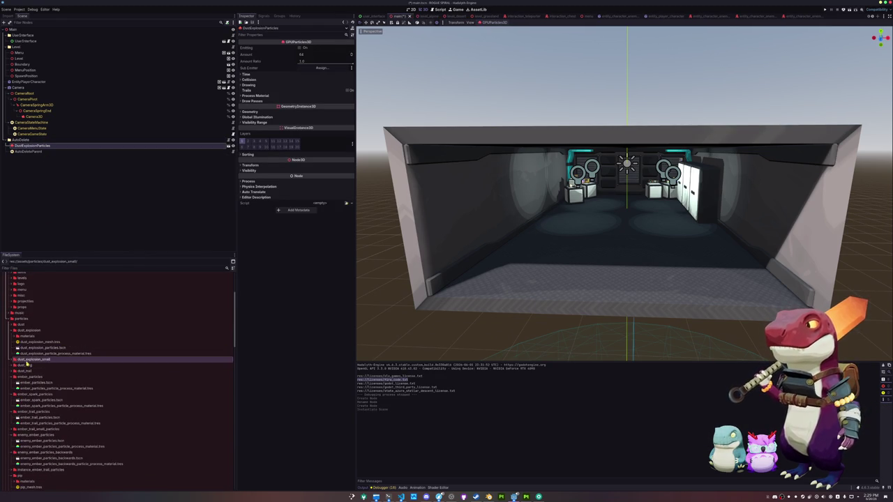
pyautogui.click(45, 377)
pyautogui.moveTo(45, 377)
pyautogui.mouseDown()
pyautogui.moveTo(44, 152)
pyautogui.moveTo(31, 146)
pyautogui.mouseUp()
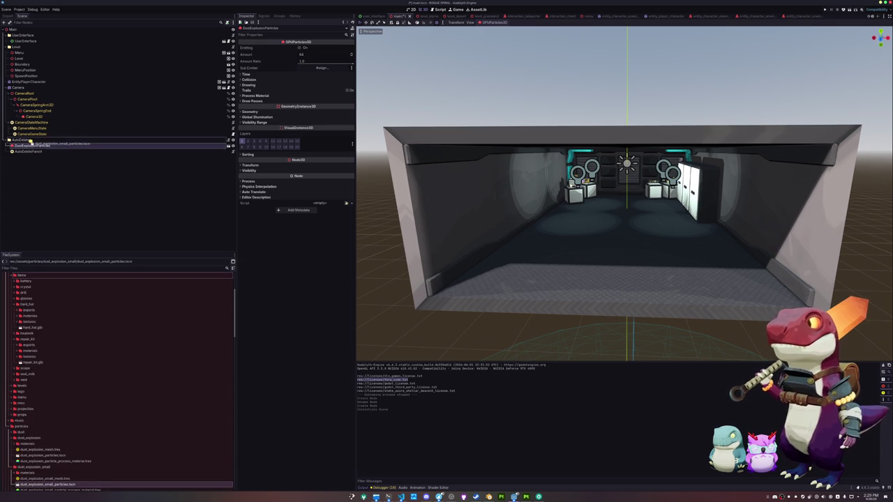
pyautogui.scroll(2, 38, 328)
pyautogui.doubleClick(28, 414)
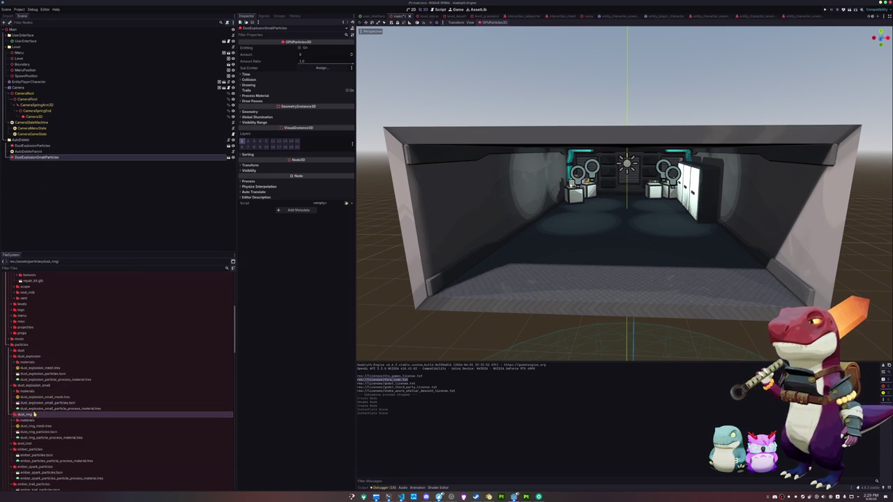
pyautogui.moveTo(38, 431); pyautogui.dragTo(40, 433)
pyautogui.moveTo(305, 371)
pyautogui.mouseDown()
pyautogui.moveTo(84, 145)
pyautogui.moveTo(41, 140)
pyautogui.mouseUp()
pyautogui.scroll(-3, 41, 390)
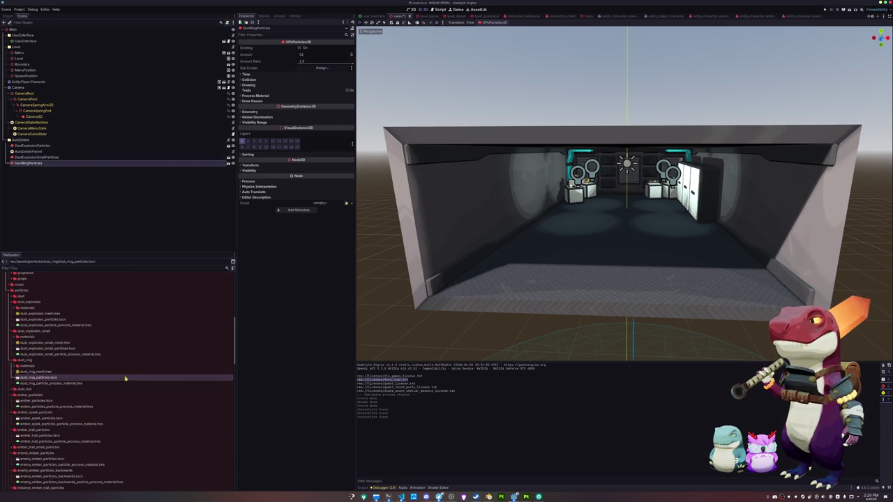
pyautogui.doubleClick(43, 390)
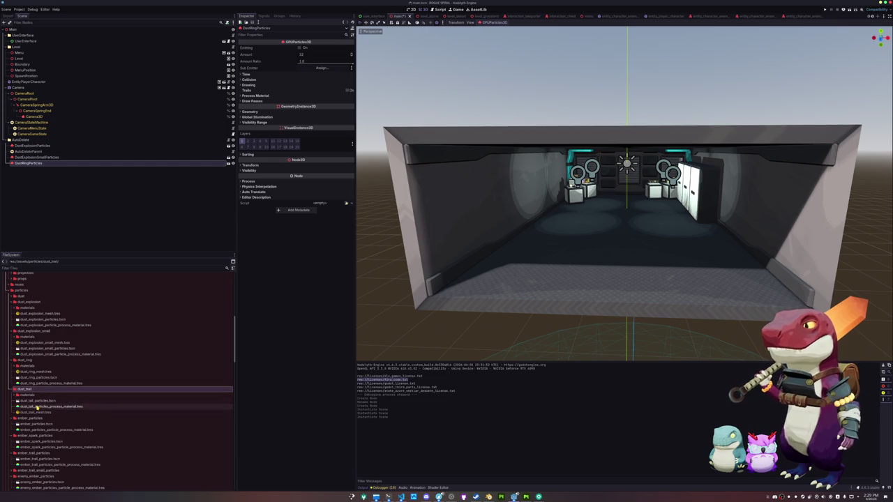
pyautogui.moveTo(40, 401); pyautogui.dragTo(41, 403)
pyautogui.moveTo(279, 391); pyautogui.dragTo(24, 143)
# Add the ember, ember spark, small ember trail, enemy ember, backwards enemy ember and instance ember trail particles under AutoDelete
pyautogui.scroll(-2, 98, 349)
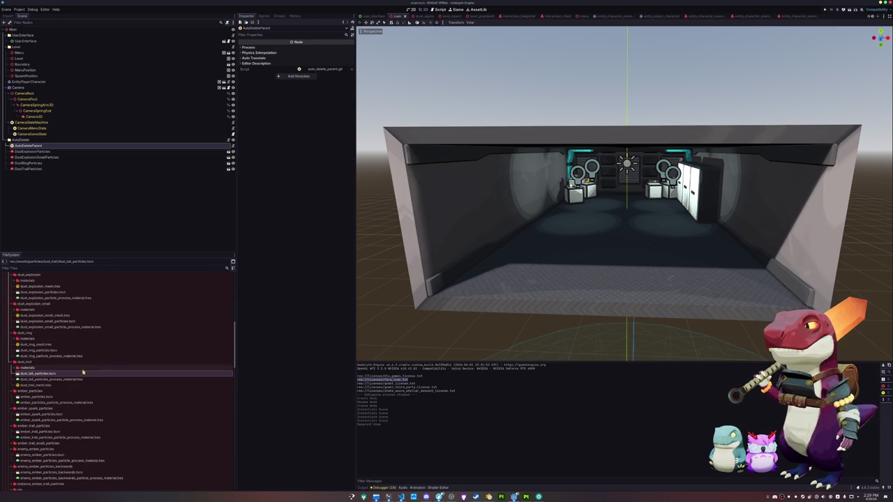
pyautogui.moveTo(30, 397)
pyautogui.mouseDown()
pyautogui.moveTo(298, 363)
pyautogui.moveTo(28, 159)
pyautogui.moveTo(25, 140)
pyautogui.mouseUp()
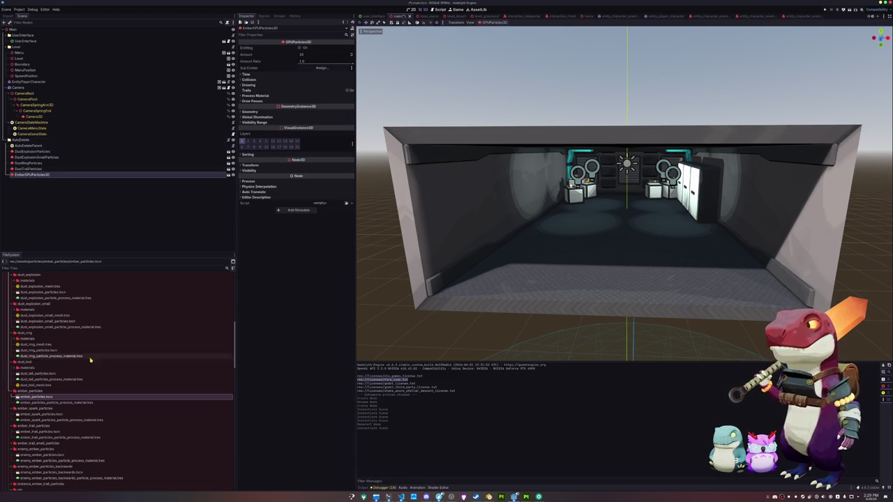
pyautogui.scroll(-2, 86, 343)
pyautogui.moveTo(38, 389)
pyautogui.mouseDown()
pyautogui.moveTo(74, 392)
pyautogui.moveTo(307, 284)
pyautogui.moveTo(21, 157)
pyautogui.moveTo(17, 141)
pyautogui.mouseUp()
pyautogui.moveTo(39, 405)
pyautogui.mouseDown()
pyautogui.moveTo(296, 353)
pyautogui.moveTo(21, 140)
pyautogui.mouseUp()
pyautogui.scroll(-2, 37, 394)
pyautogui.doubleClick(37, 392)
pyautogui.moveTo(41, 396)
pyautogui.mouseDown()
pyautogui.moveTo(222, 399)
pyautogui.moveTo(157, 198)
pyautogui.moveTo(23, 145)
pyautogui.mouseUp()
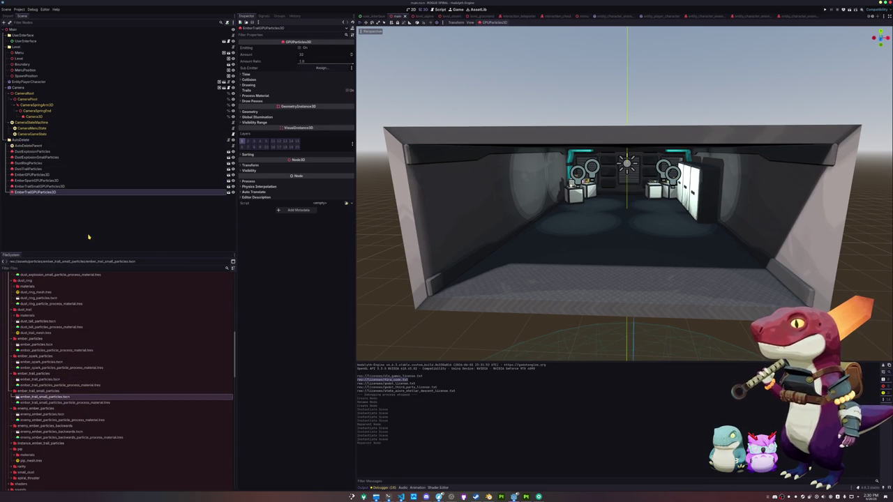
pyautogui.moveTo(41, 414)
pyautogui.mouseDown()
pyautogui.moveTo(268, 415)
pyautogui.moveTo(101, 187)
pyautogui.moveTo(14, 141)
pyautogui.mouseUp()
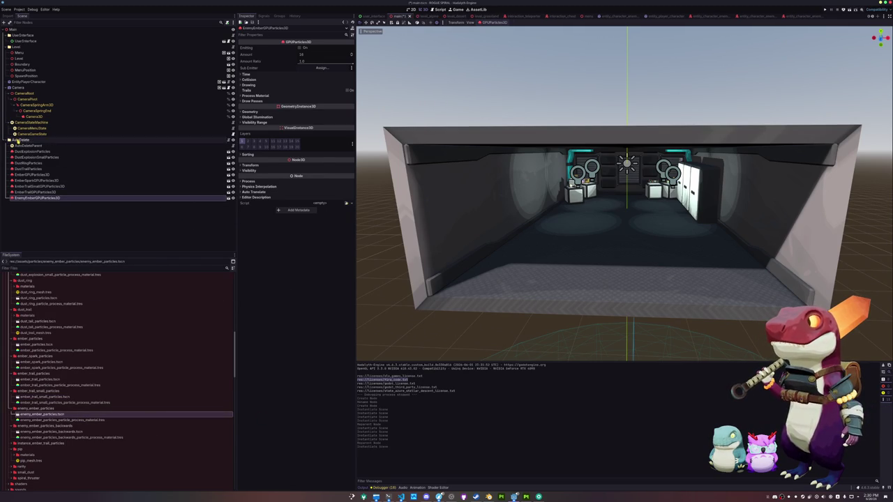
pyautogui.moveTo(52, 431)
pyautogui.mouseDown()
pyautogui.moveTo(84, 435)
pyautogui.moveTo(279, 340)
pyautogui.moveTo(14, 141)
pyautogui.mouseUp()
pyautogui.scroll(-2, 43, 412)
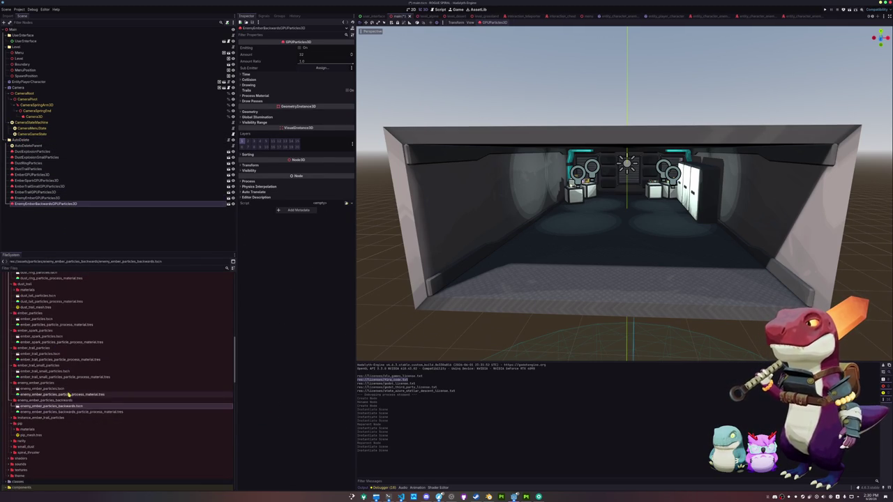
pyautogui.click(14, 418)
pyautogui.moveTo(46, 423)
pyautogui.mouseDown()
pyautogui.moveTo(157, 425)
pyautogui.moveTo(271, 397)
pyautogui.moveTo(35, 165)
pyautogui.moveTo(27, 141)
pyautogui.mouseUp()
# Delete the rarity, small_dust and pip particle folders, confirming Remove each time
pyautogui.scroll(-4, 84, 385)
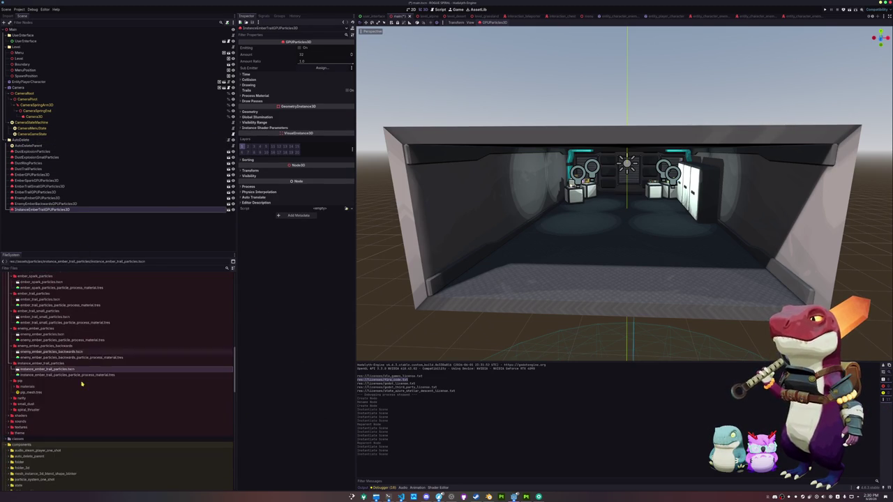
pyautogui.doubleClick(40, 397)
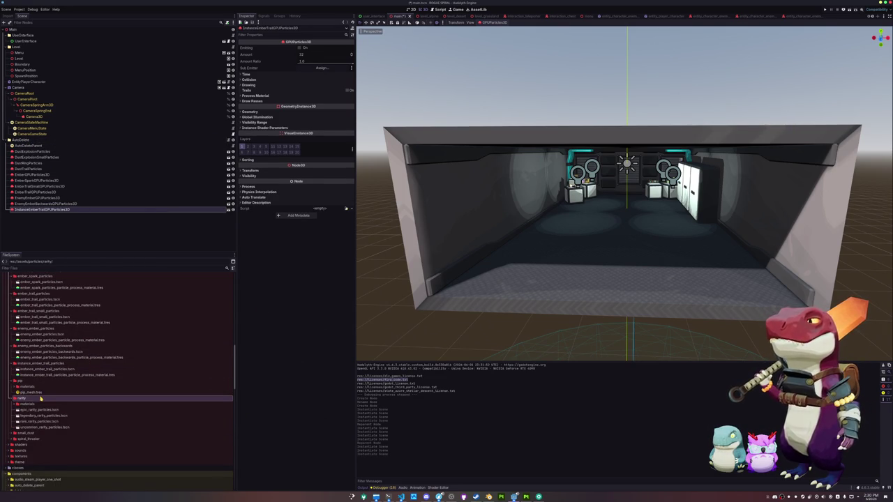
pyautogui.doubleClick(41, 397)
pyautogui.press('Delete')
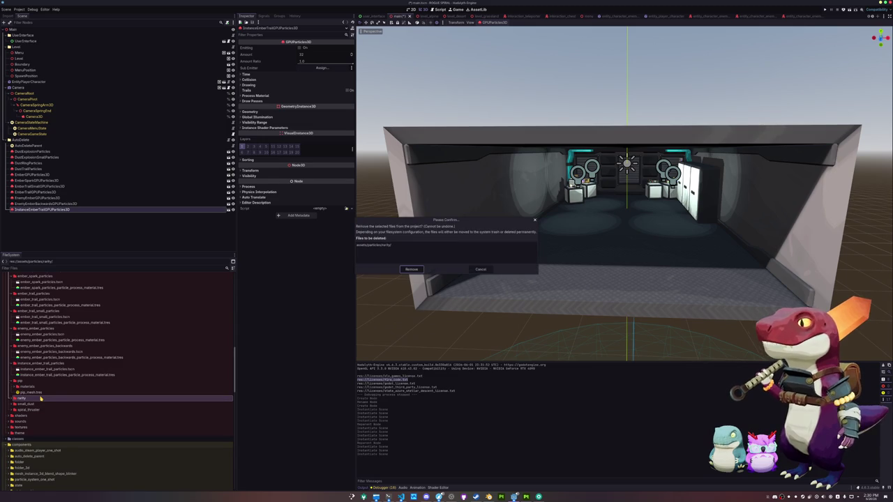
pyautogui.press('Return')
pyautogui.doubleClick(40, 399)
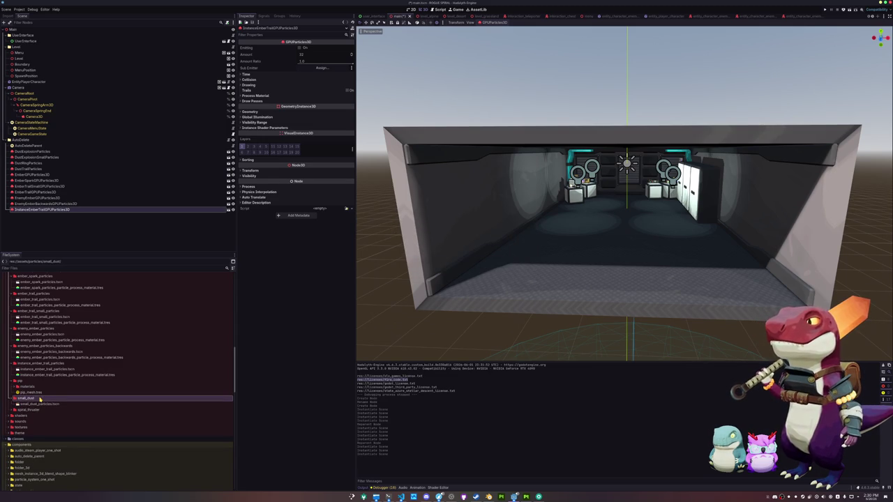
pyautogui.press('Delete')
pyautogui.press('Return')
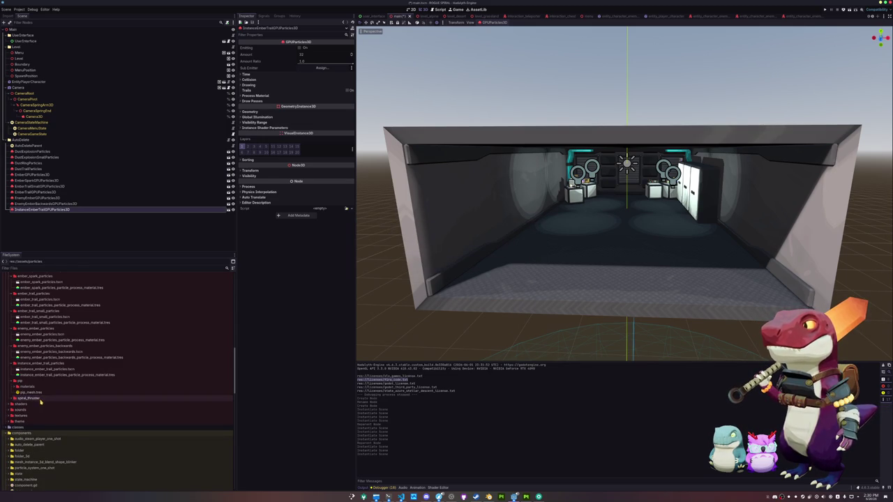
pyautogui.doubleClick(41, 399)
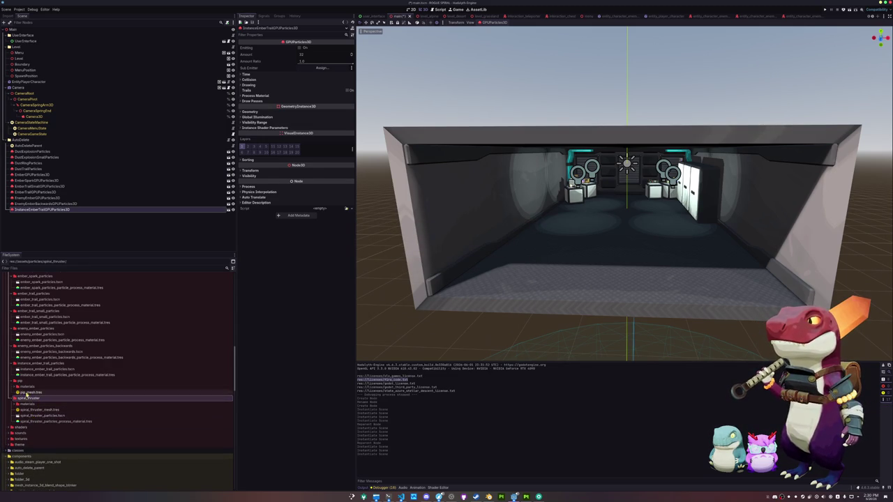
pyautogui.click(21, 382)
pyautogui.press('Delete')
pyautogui.press('Return')
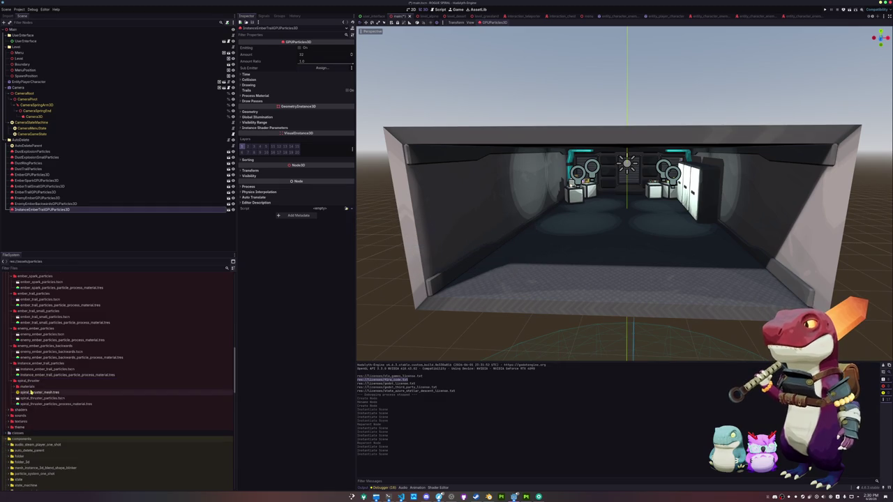
# Add the spiral thruster particles under AutoDelete and inspect the twelve particle nodes' shared properties
pyautogui.moveTo(34, 402)
pyautogui.mouseDown()
pyautogui.moveTo(233, 411)
pyautogui.moveTo(209, 254)
pyautogui.moveTo(19, 144)
pyautogui.moveTo(36, 142)
pyautogui.mouseUp()
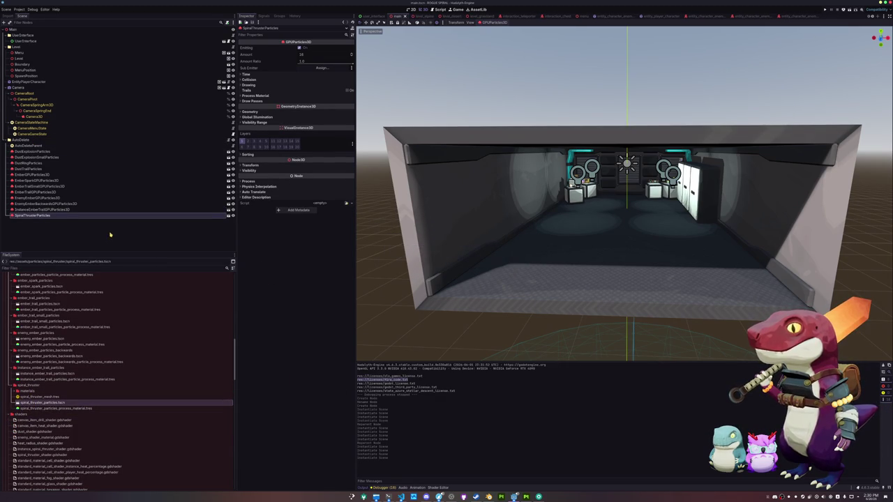
pyautogui.keyDown('shift'); pyautogui.click(42, 151); pyautogui.keyUp('shift')
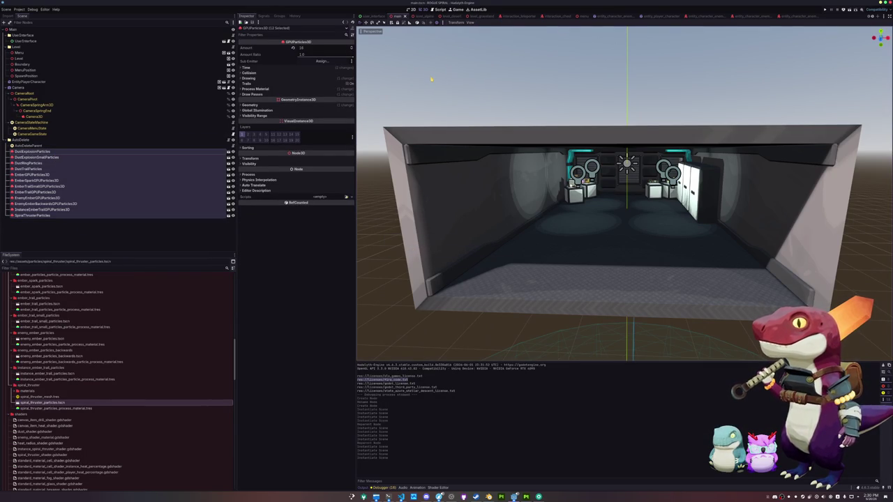
pyautogui.click(275, 68)
pyautogui.click(276, 68)
pyautogui.click(274, 73)
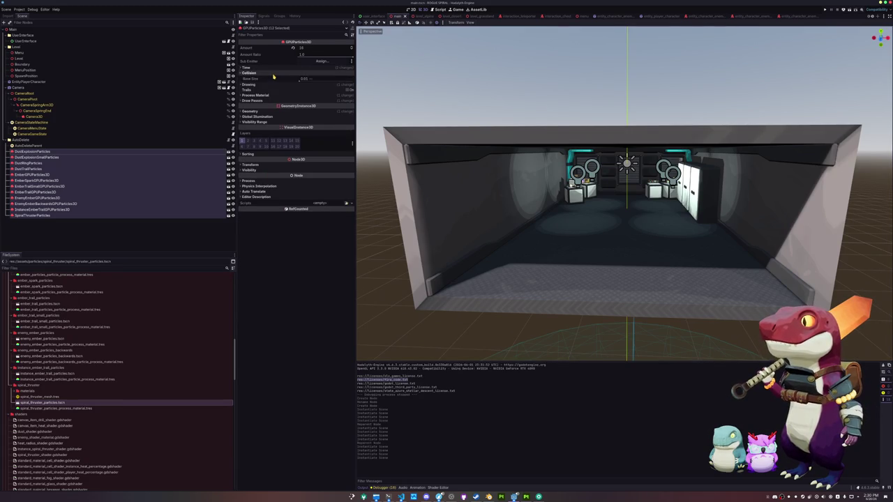
pyautogui.click(274, 72)
pyautogui.click(272, 78)
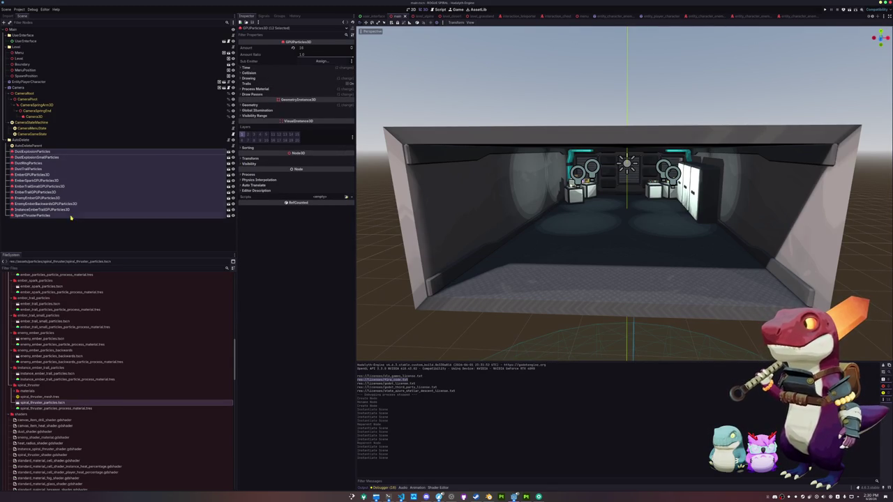
# Save the main scene with Ctrl+S and switch over to VS Code
pyautogui.hotkey('ctrl', 's')
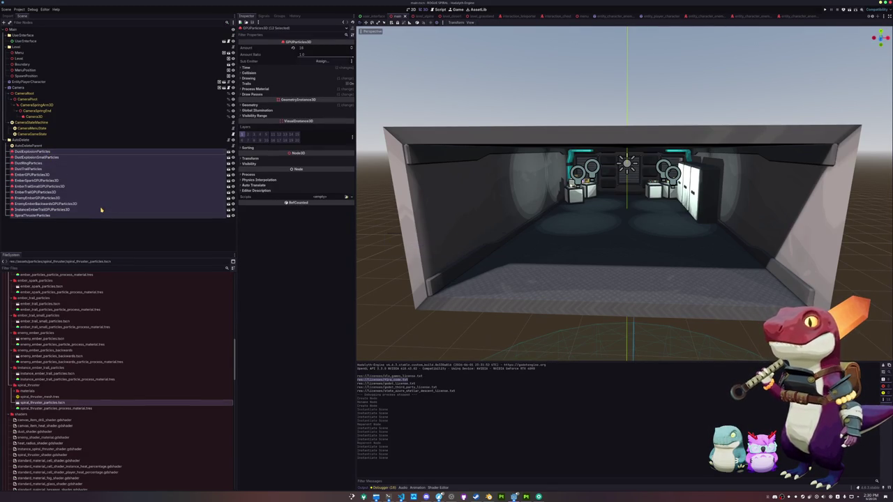
pyautogui.moveTo(358, 380); pyautogui.dragTo(383, 435)
pyautogui.hotkey('alt', 'Tab')
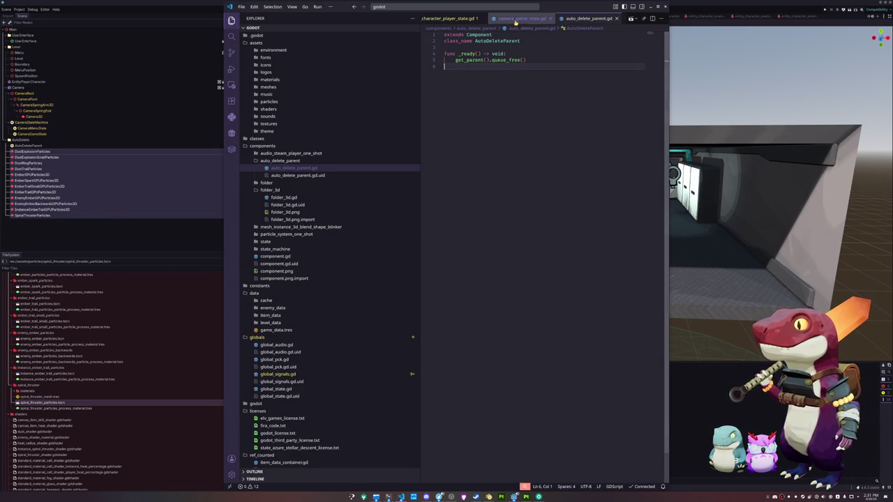
# Open the player run state, entity_character_enemy.gd and enemy state scripts, then Alt+Tab back to Godot
pyautogui.hotkey('ctrl', 'Tab')
pyautogui.hotkey('ctrl', 'Tab')
pyautogui.scroll(5, 457, 21)
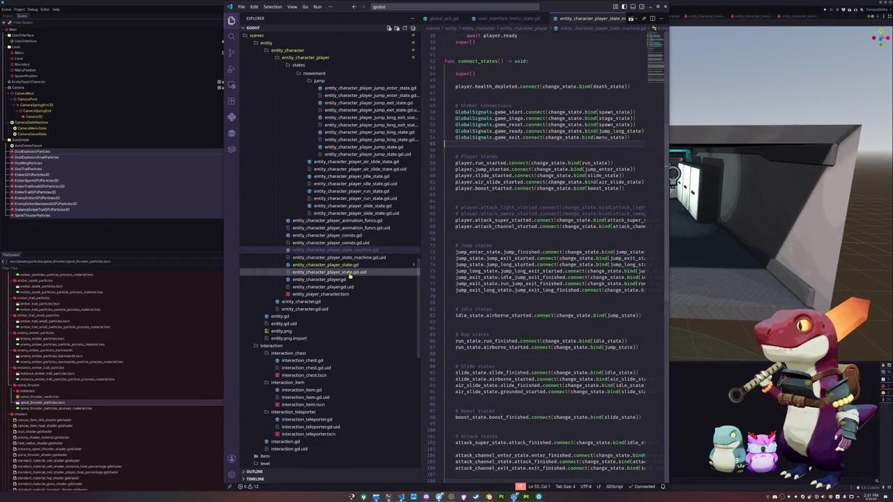
pyautogui.hotkey('ctrl', 'Tab')
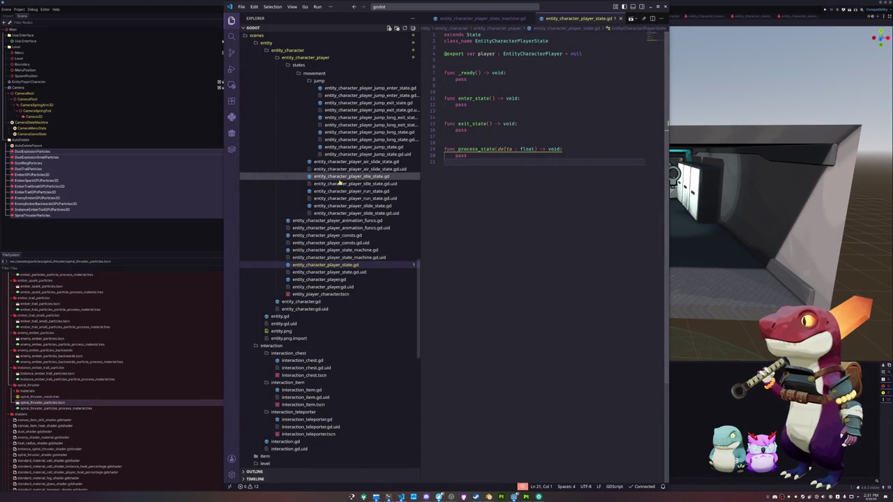
pyautogui.click(334, 192)
pyautogui.scroll(10, 324, 244)
pyautogui.scroll(4, 324, 247)
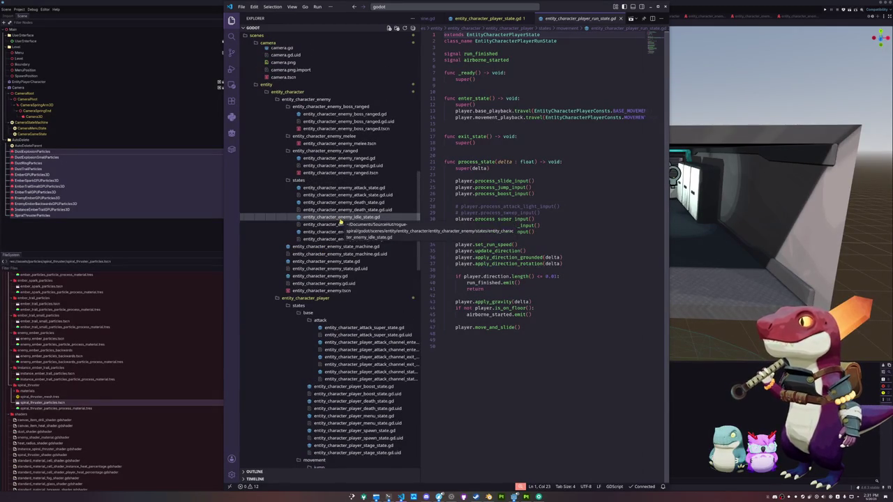
pyautogui.click(325, 277)
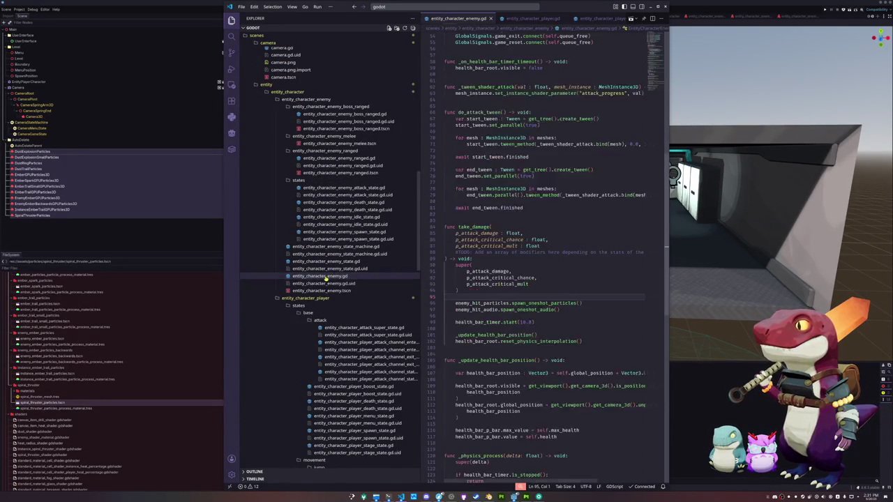
pyautogui.moveTo(475, 301)
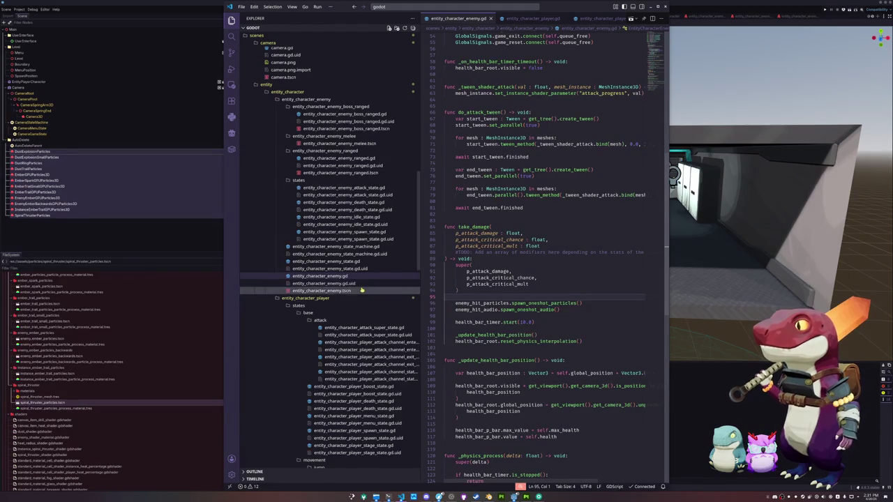
pyautogui.scroll(1, 347, 279)
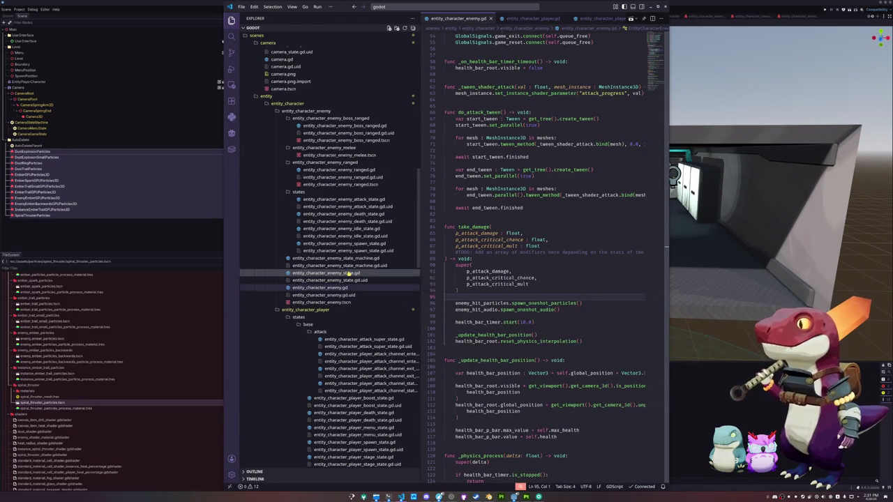
pyautogui.click(348, 273)
pyautogui.hotkey('alt', 'Tab')
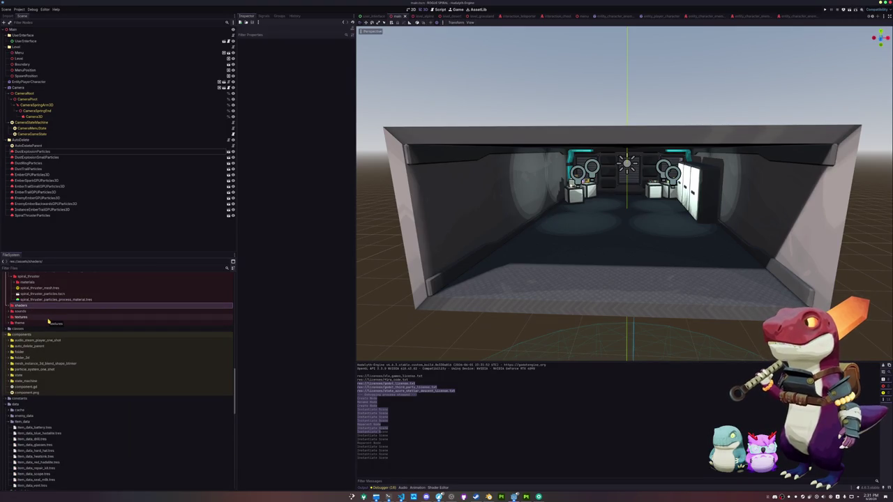
# Add a ranged boss enemy, a ranged enemy and a melee enemy under the AutoDelete node
pyautogui.scroll(-10, 49, 321)
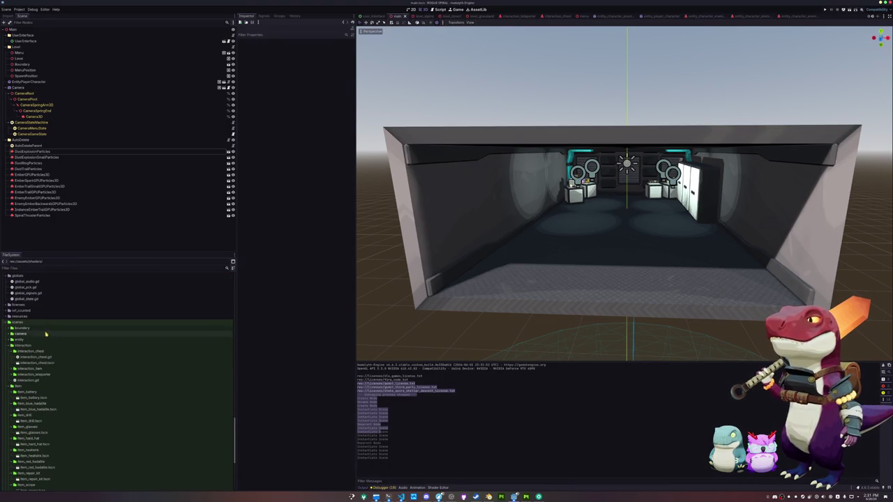
pyautogui.doubleClick(37, 346)
pyautogui.doubleClick(28, 341)
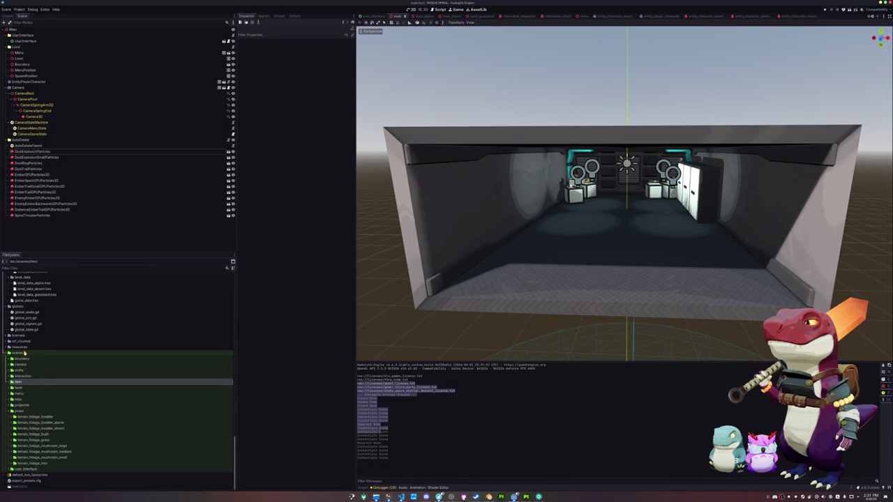
pyautogui.scroll(-2, 28, 374)
pyautogui.click(39, 356)
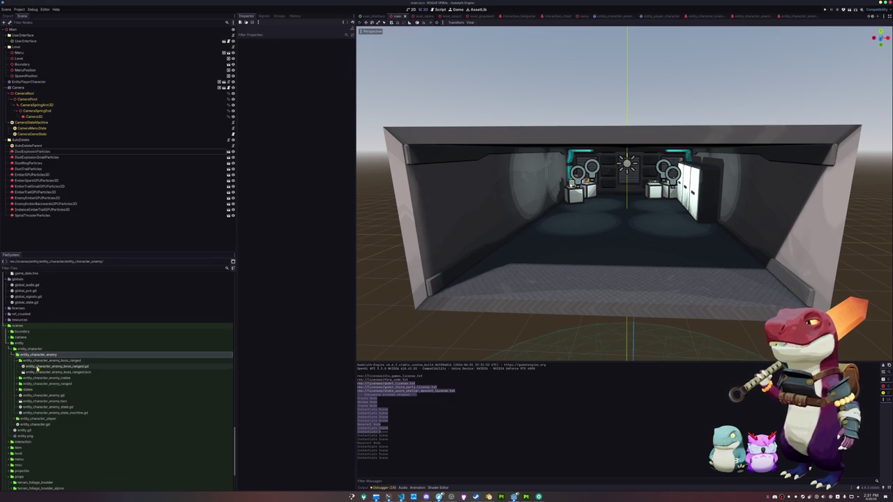
pyautogui.click(36, 372)
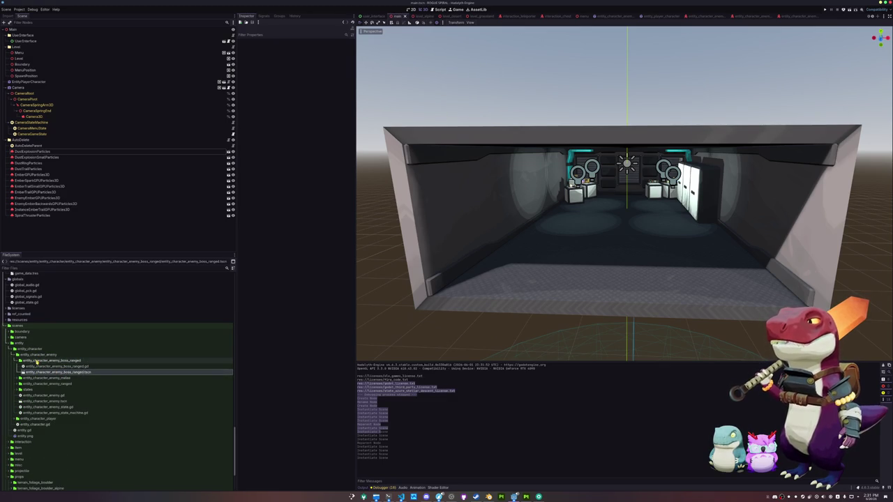
pyautogui.moveTo(82, 353); pyautogui.dragTo(27, 141)
pyautogui.scroll(-3, 58, 325)
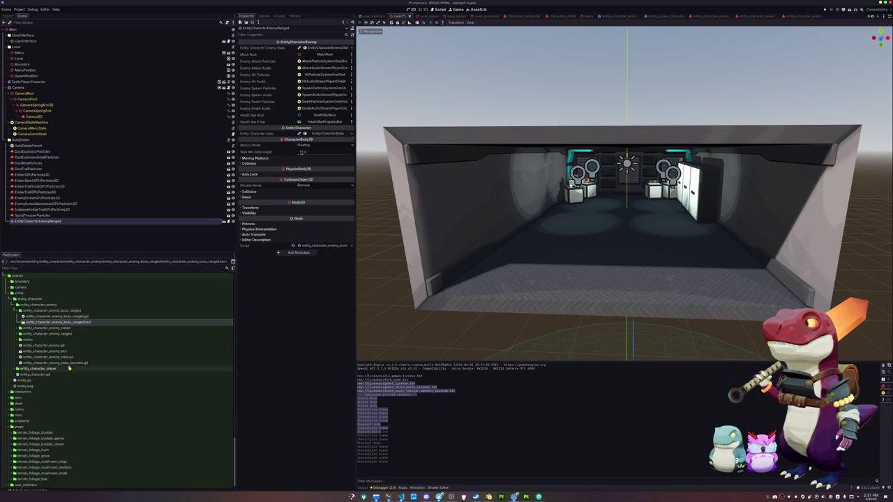
pyautogui.doubleClick(41, 334)
pyautogui.moveTo(49, 346)
pyautogui.mouseDown()
pyautogui.moveTo(60, 202)
pyautogui.moveTo(29, 140)
pyautogui.mouseUp()
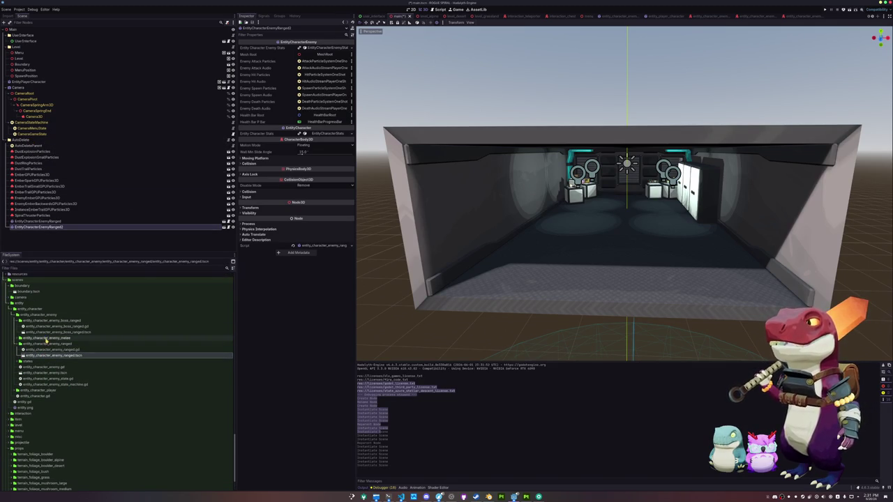
pyautogui.doubleClick(45, 339)
pyautogui.moveTo(45, 346); pyautogui.dragTo(30, 140)
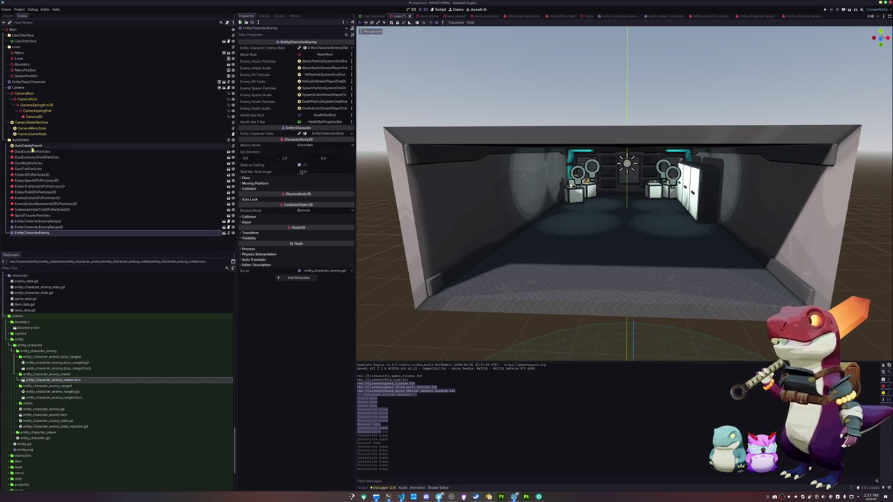
# Drag level_alpine.tscn from scenes/level into the main scene as LevelAlpine
pyautogui.doubleClick(25, 340)
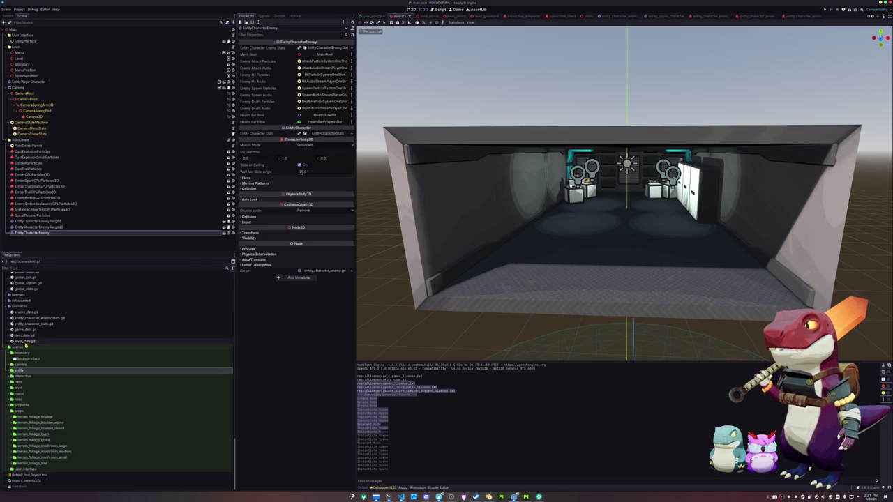
pyautogui.doubleClick(25, 387)
pyautogui.moveTo(28, 378)
pyautogui.mouseDown()
pyautogui.moveTo(60, 334)
pyautogui.moveTo(21, 143)
pyautogui.mouseUp()
pyautogui.scroll(-1, 72, 356)
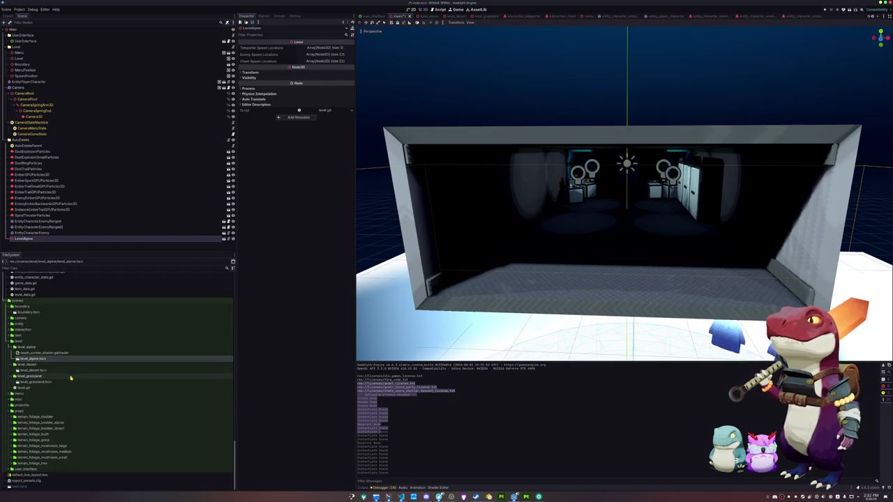
# Add level_desert.tscn and level_grassland.tscn to the main scene and save it
pyautogui.doubleClick(27, 364)
pyautogui.moveTo(31, 375); pyautogui.dragTo(23, 141)
pyautogui.doubleClick(29, 376)
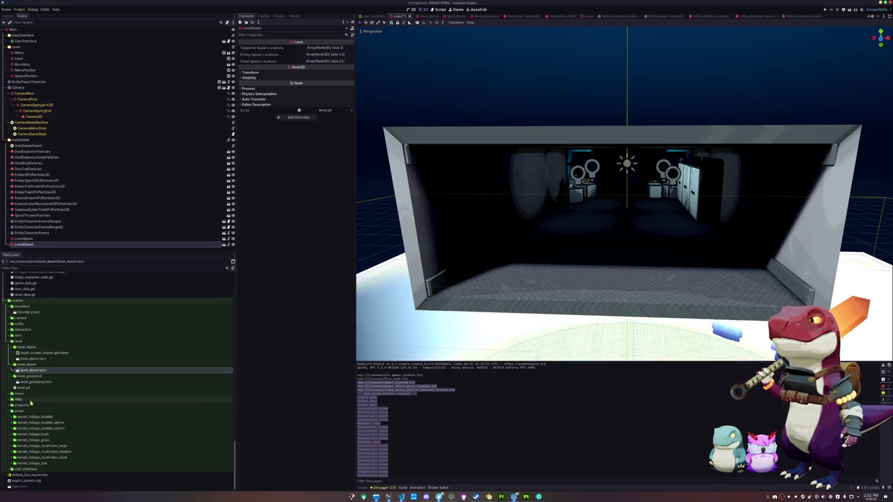
pyautogui.moveTo(35, 382)
pyautogui.mouseDown()
pyautogui.moveTo(70, 383)
pyautogui.moveTo(33, 146)
pyautogui.mouseUp()
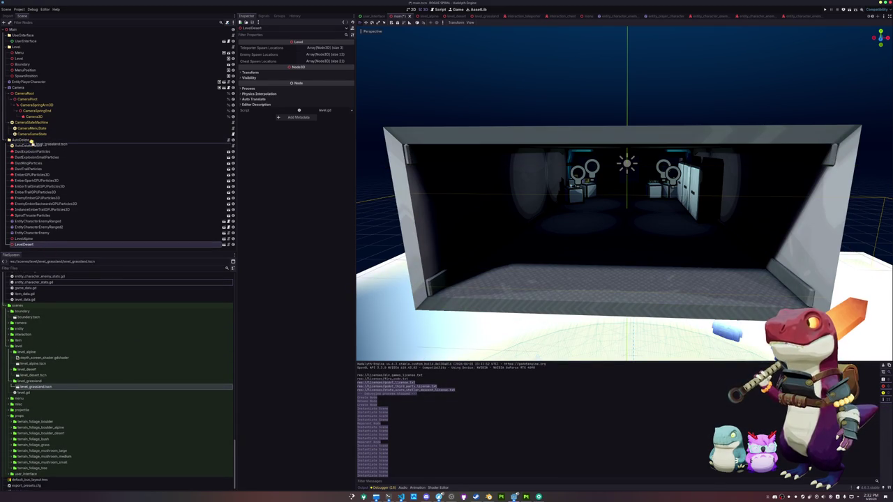
pyautogui.moveTo(90, 208); pyautogui.dragTo(94, 216)
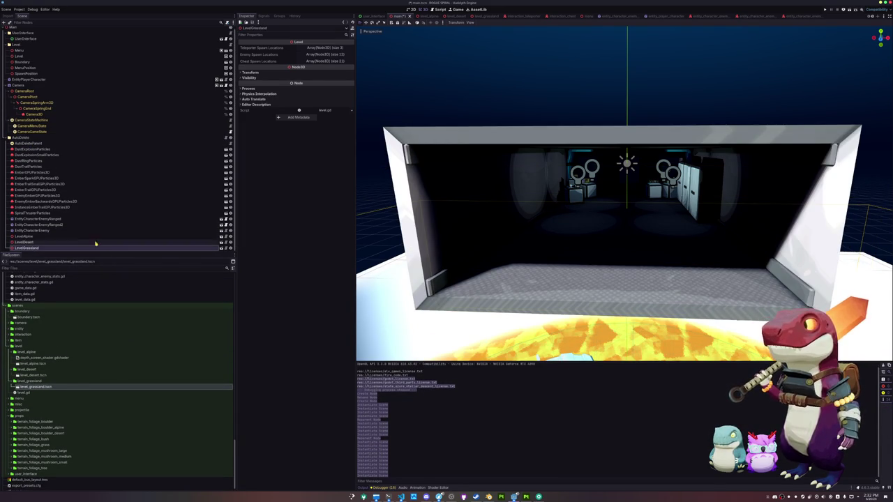
pyautogui.hotkey('ctrl', 's')
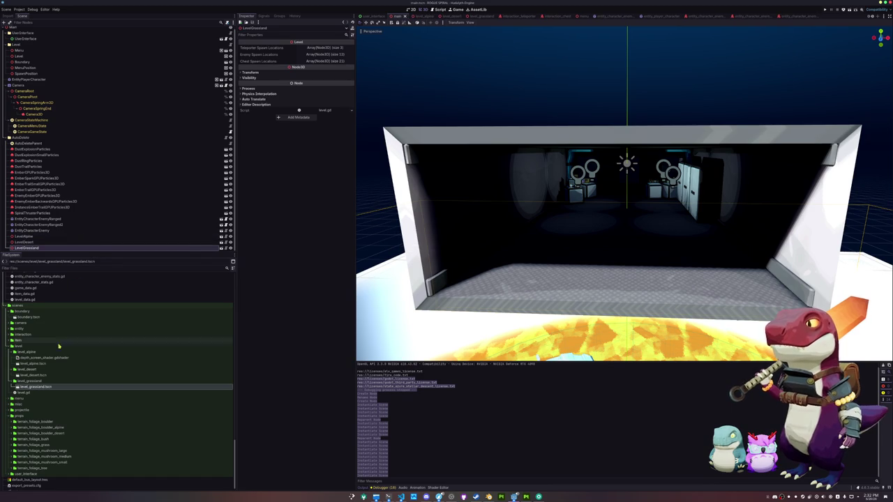
# Look through the menu and projectile folders and the scene's nodes, then run the game with F5
pyautogui.doubleClick(30, 399)
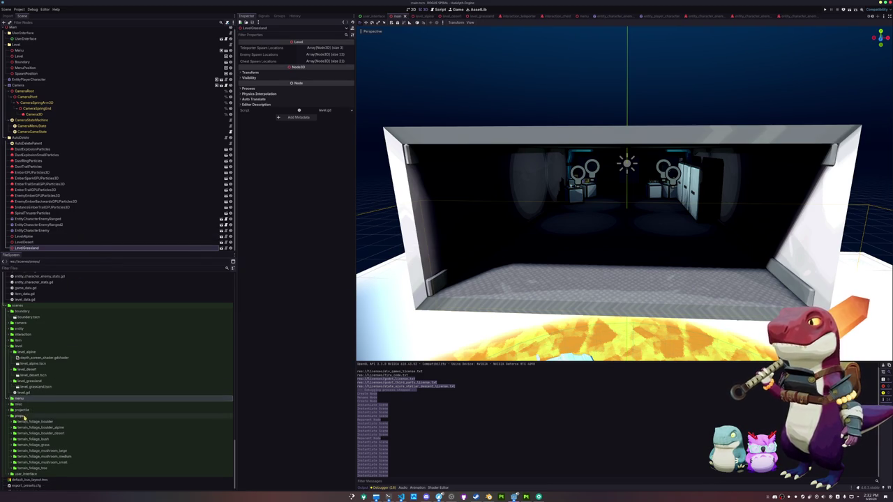
pyautogui.click(31, 416)
pyautogui.doubleClick(30, 459)
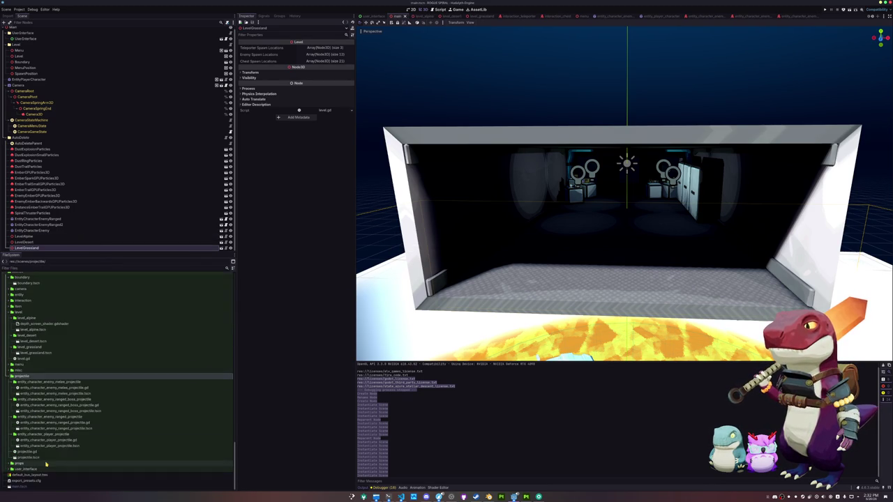
pyautogui.doubleClick(28, 377)
pyautogui.click(73, 214)
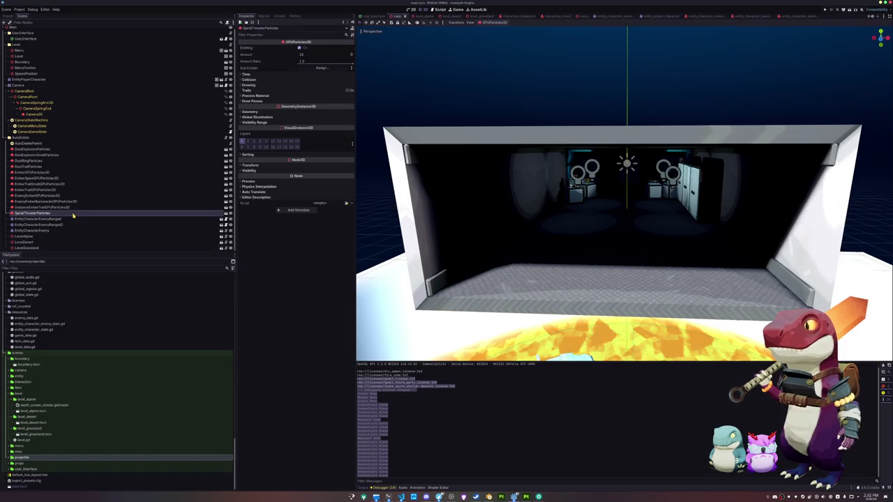
pyautogui.click(69, 219)
pyautogui.press('F5')
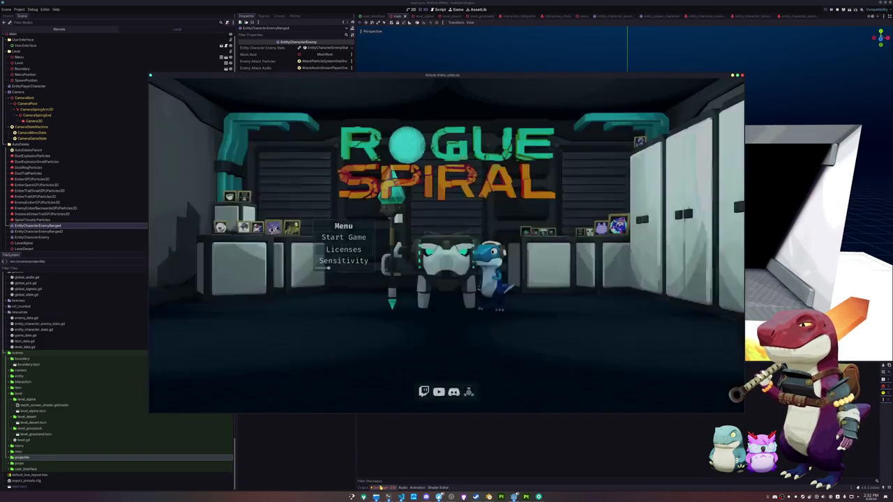
# Delete the three EntityCharacterEnemy nodes from the main scene and hide the output panel
pyautogui.click(380, 487)
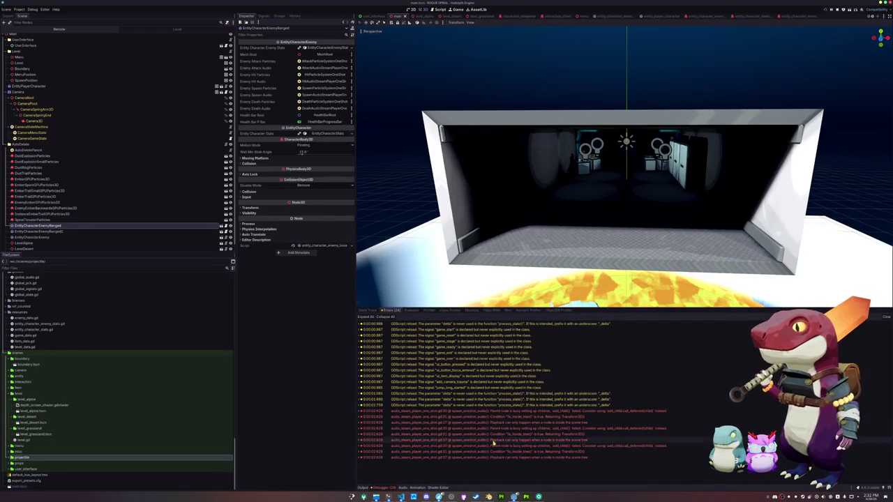
pyautogui.scroll(-1, 89, 237)
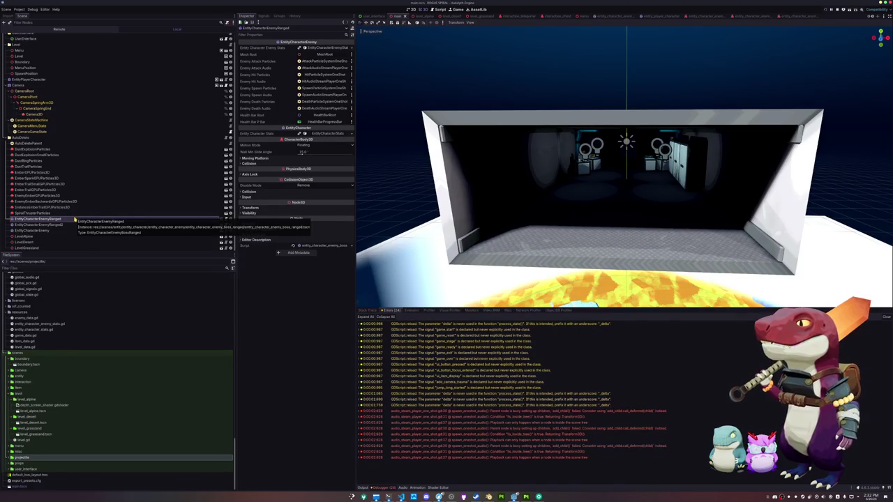
pyautogui.click(60, 224)
pyautogui.click(59, 231)
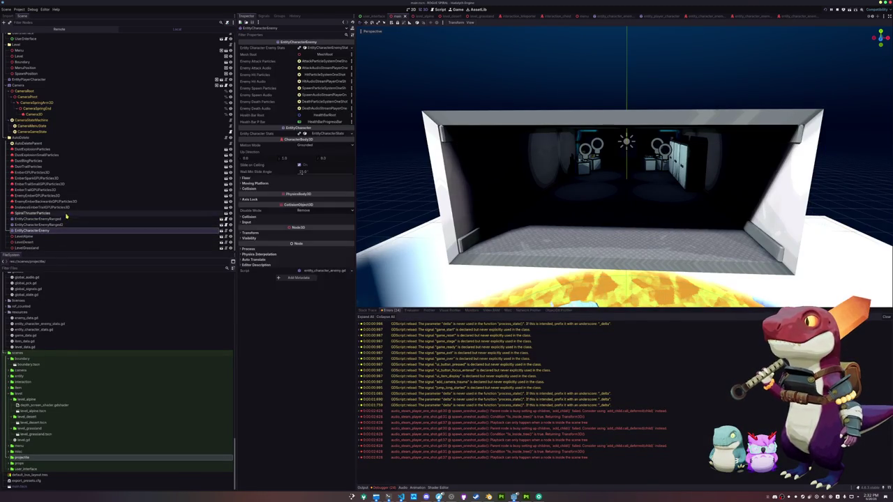
pyautogui.keyDown('shift'); pyautogui.click(66, 220); pyautogui.keyUp('shift')
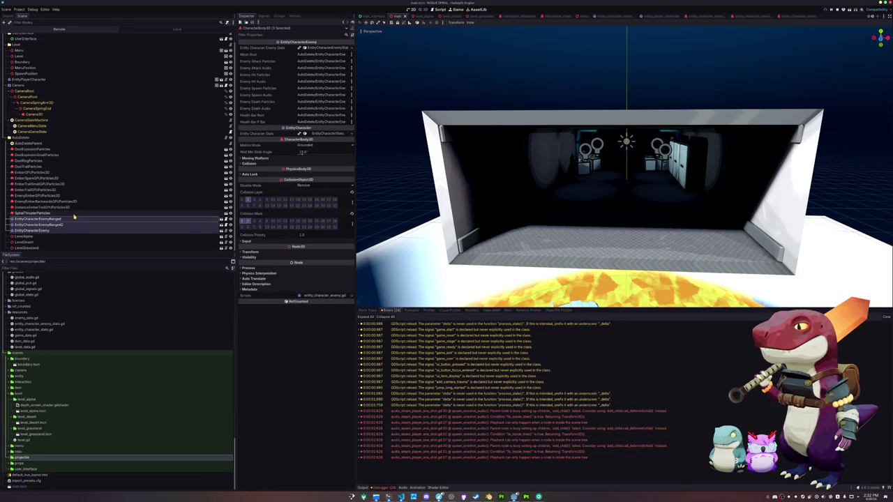
pyautogui.press('Delete')
pyautogui.press('Return')
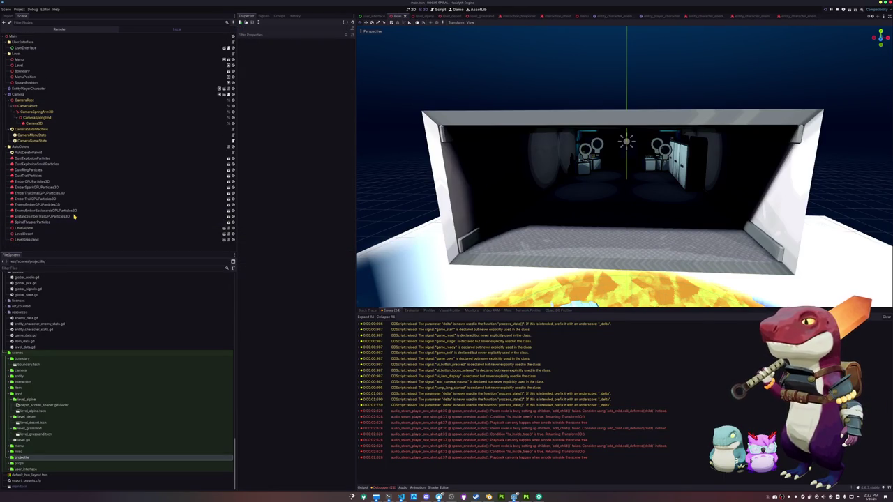
pyautogui.hotkey('ctrl', 'j')
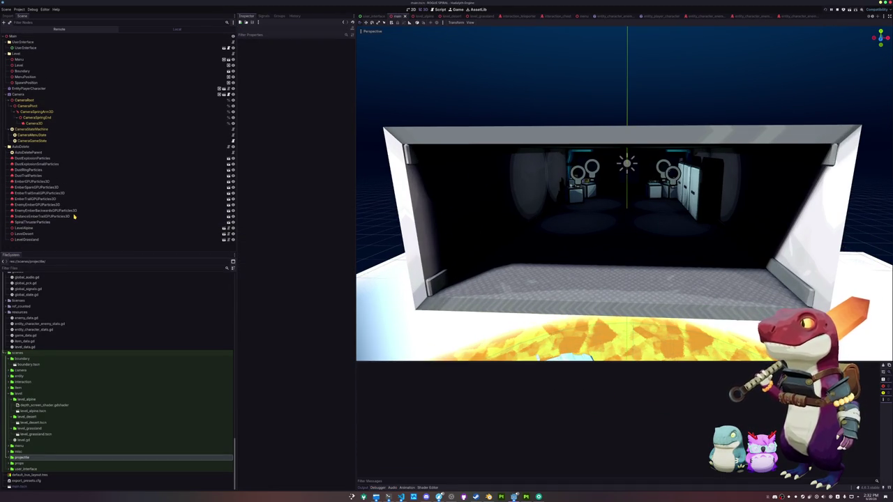
# Run the game, start a new game, walk around the Alpine level, then exit and stop it
pyautogui.press('F5')
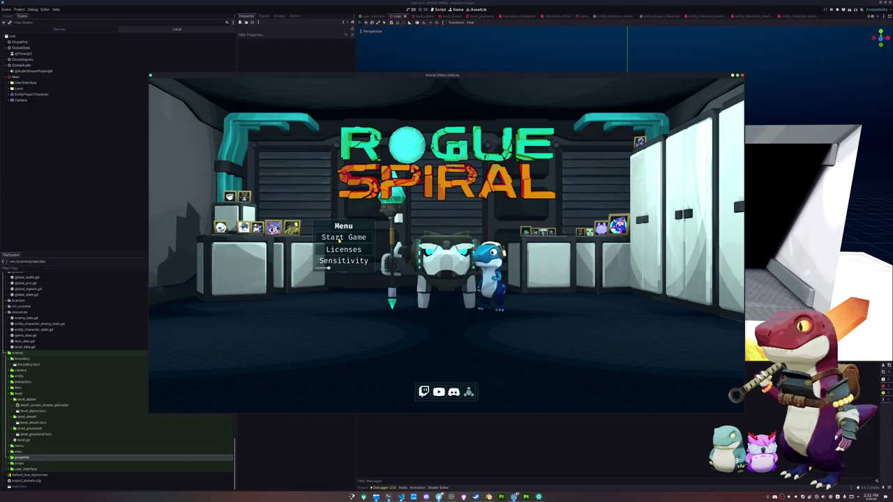
pyautogui.click(338, 239)
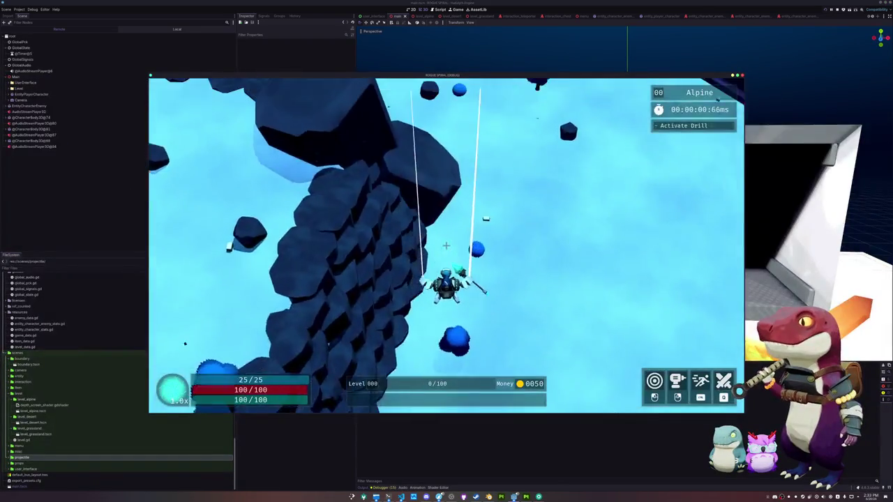
pyautogui.press('a')
pyautogui.press('w')
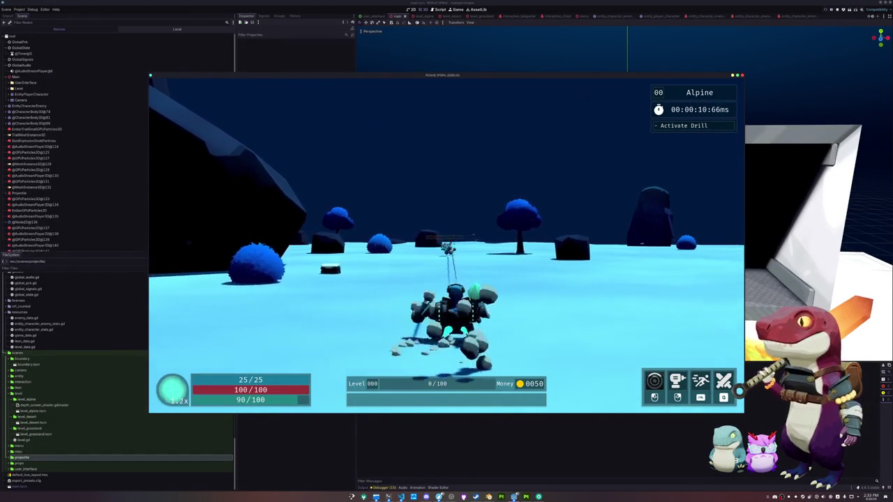
pyautogui.press('Escape')
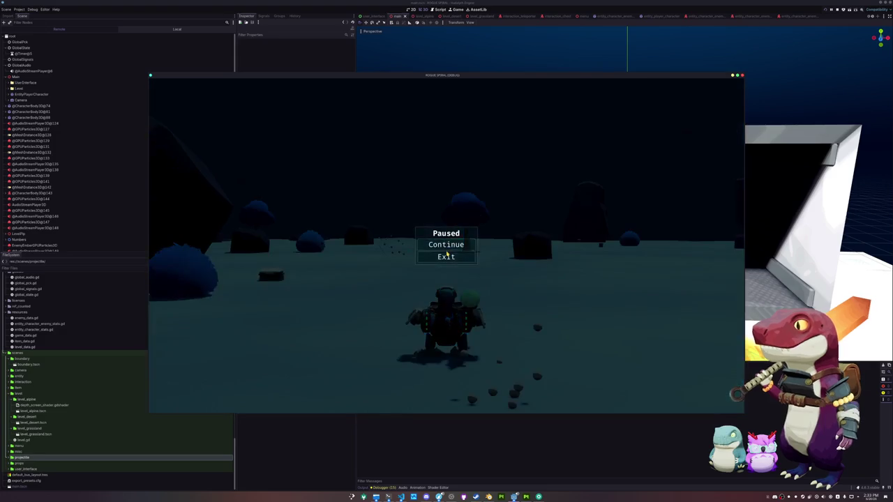
pyautogui.click(447, 254)
pyautogui.press('F8')
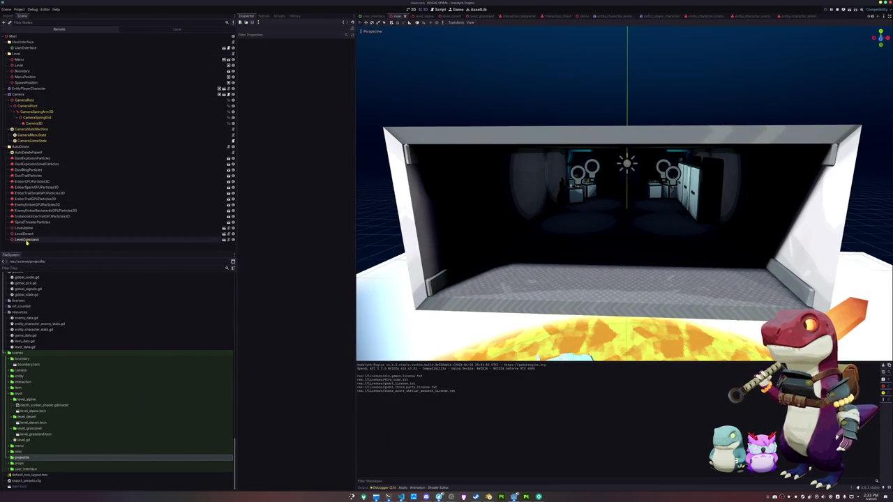
# Collapse the props, alpine, desert and grassland folders in FileSystem and open the Project menu
pyautogui.scroll(-6, 392, 287)
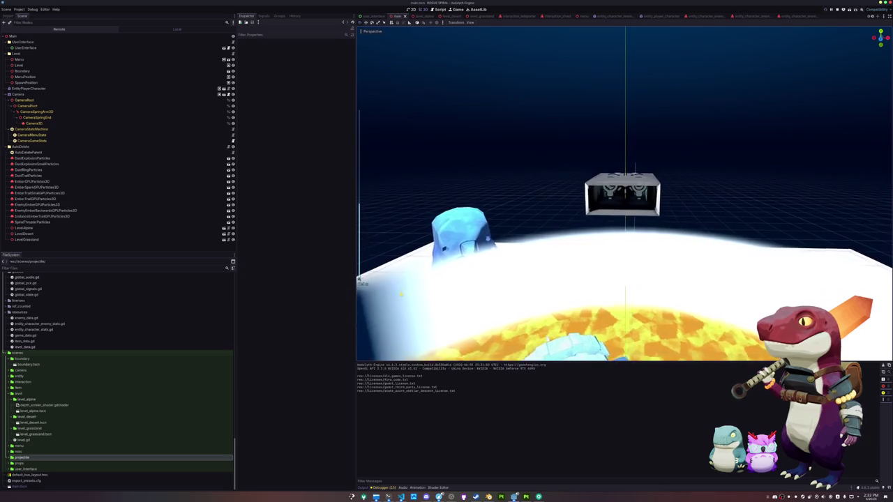
pyautogui.scroll(2, 450, 284)
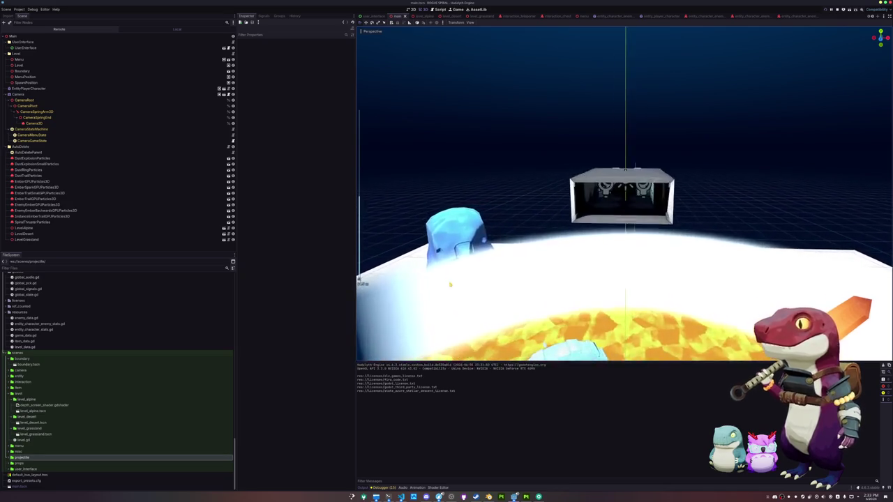
pyautogui.scroll(5, 447, 283)
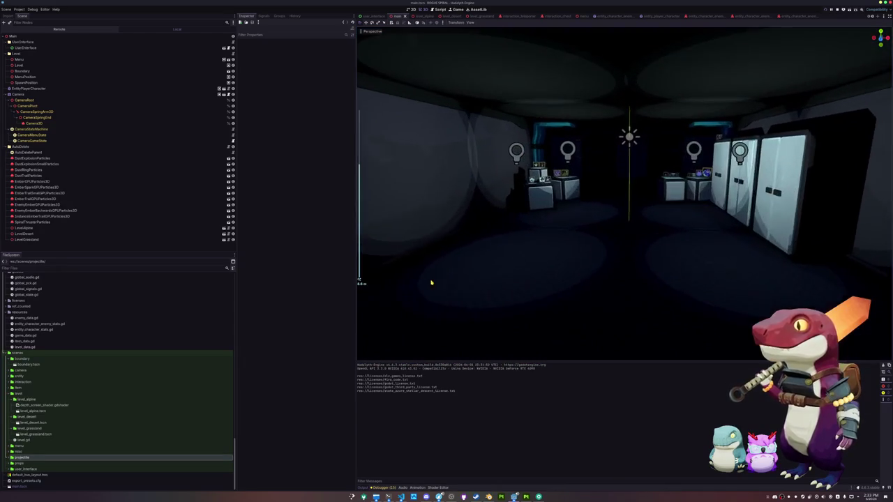
pyautogui.scroll(-1, 425, 276)
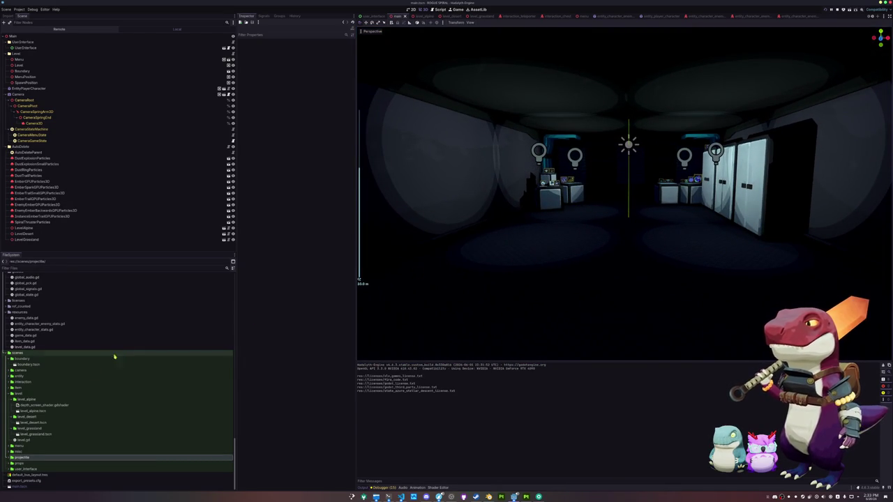
pyautogui.doubleClick(31, 464)
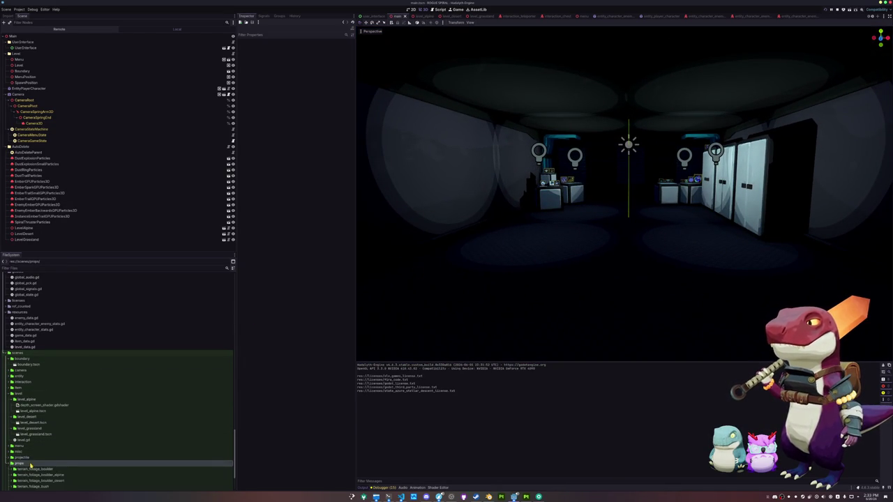
pyautogui.click(25, 469)
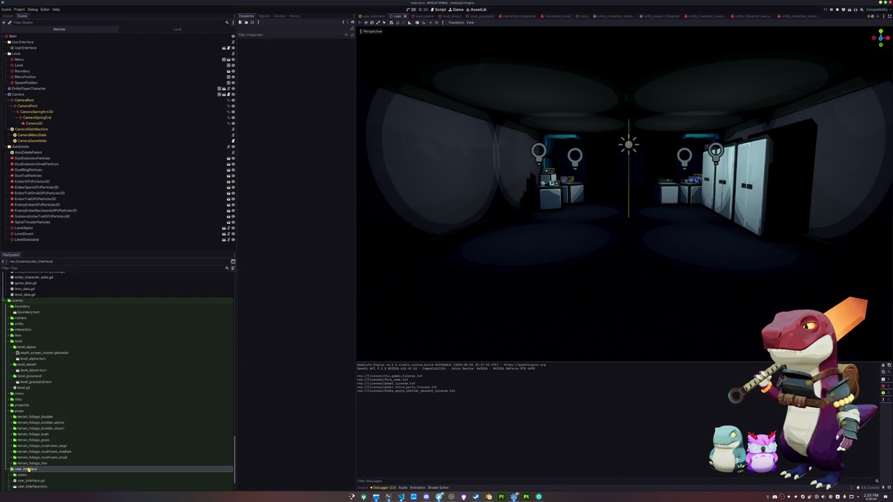
pyautogui.doubleClick(18, 412)
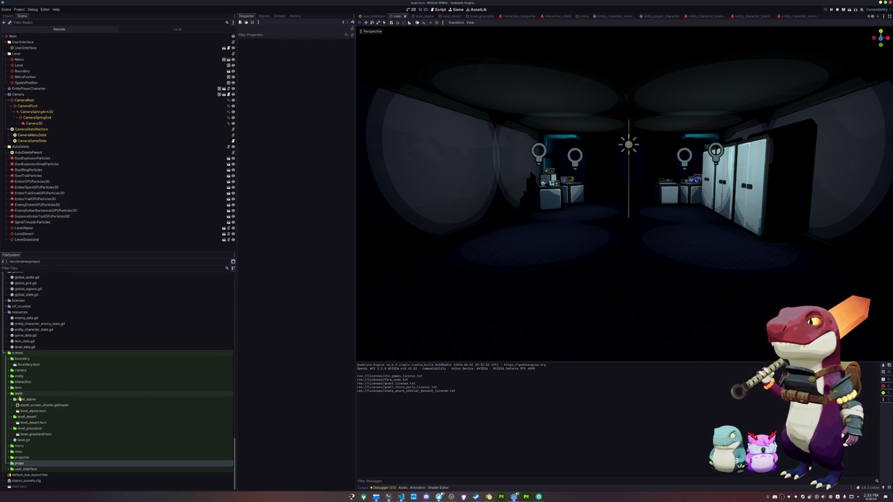
pyautogui.doubleClick(21, 399)
pyautogui.doubleClick(20, 416)
pyautogui.doubleClick(26, 429)
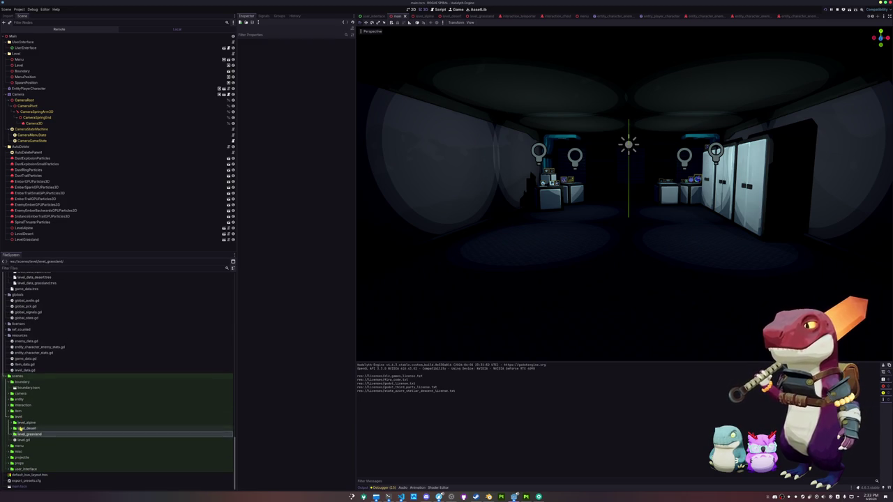
pyautogui.click(14, 10)
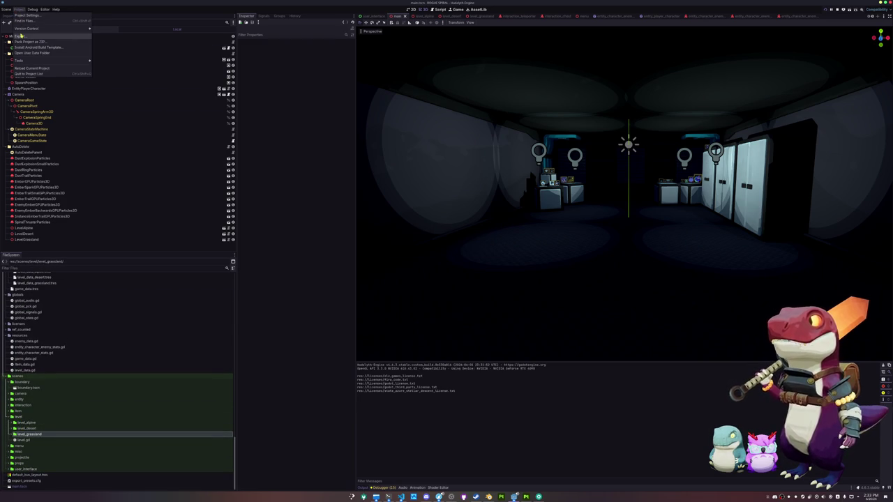
# Export all web presets as a Release build from the Export dialog
pyautogui.click(21, 35)
pyautogui.click(420, 117)
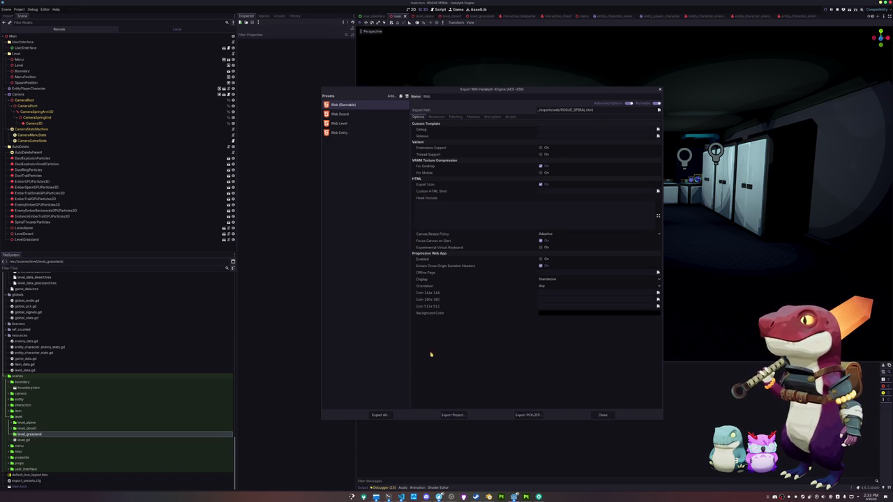
pyautogui.click(380, 415)
pyautogui.click(474, 254)
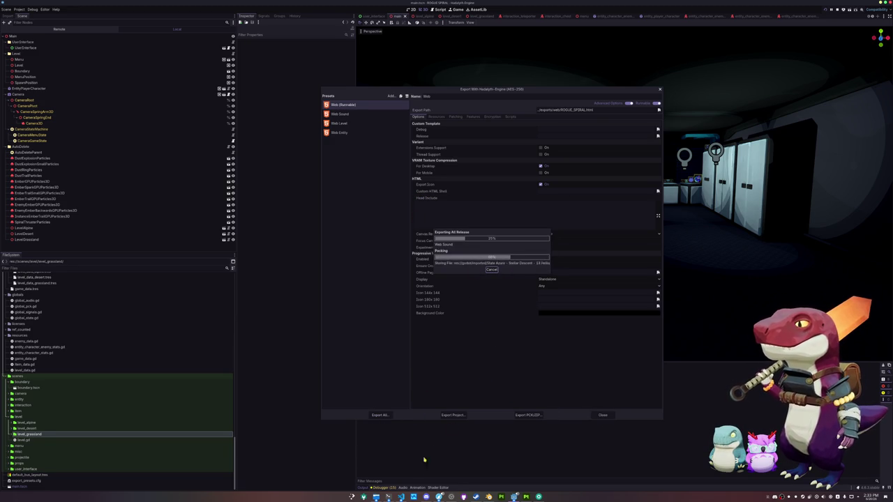
pyautogui.hotkey('alt', 'Tab')
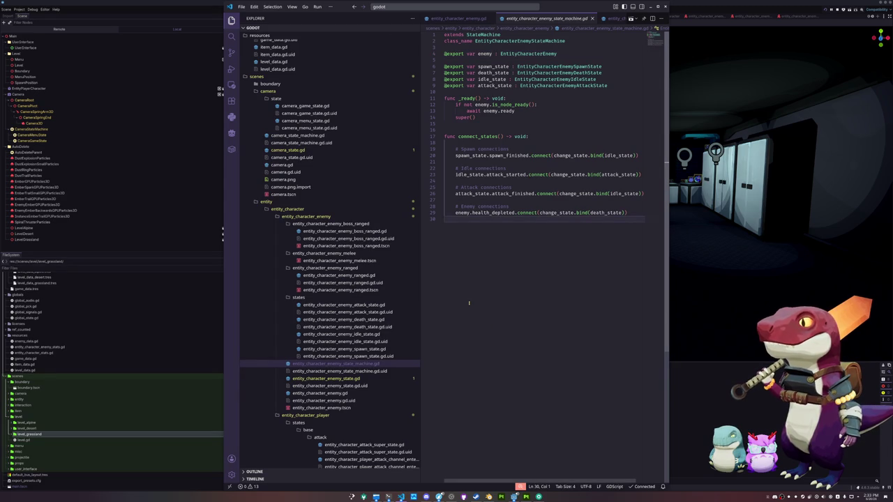
# Open camera_game_state.gd through the Ctrl+P file search for 'game_'
pyautogui.hotkey('ctrl', 'p')
pyautogui.write('game_c')
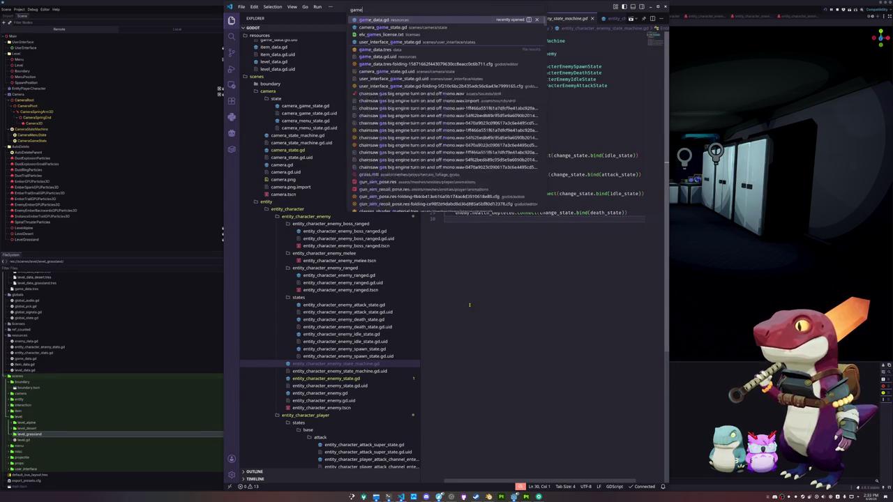
pyautogui.press('BackSpace')
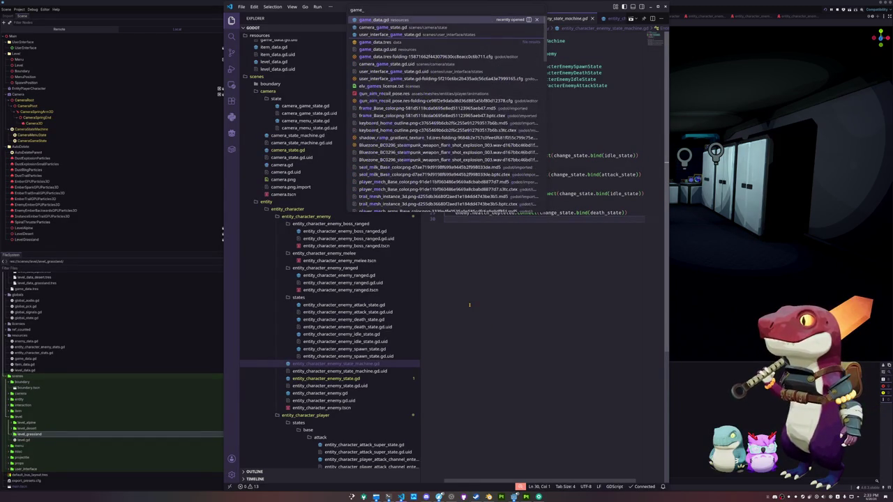
pyautogui.press('Down')
pyautogui.press('Return')
# Inspect the pitch rotation line 50 and select the clampf block on line 52
pyautogui.press('Up')
pyautogui.press('Up')
pyautogui.press('Up')
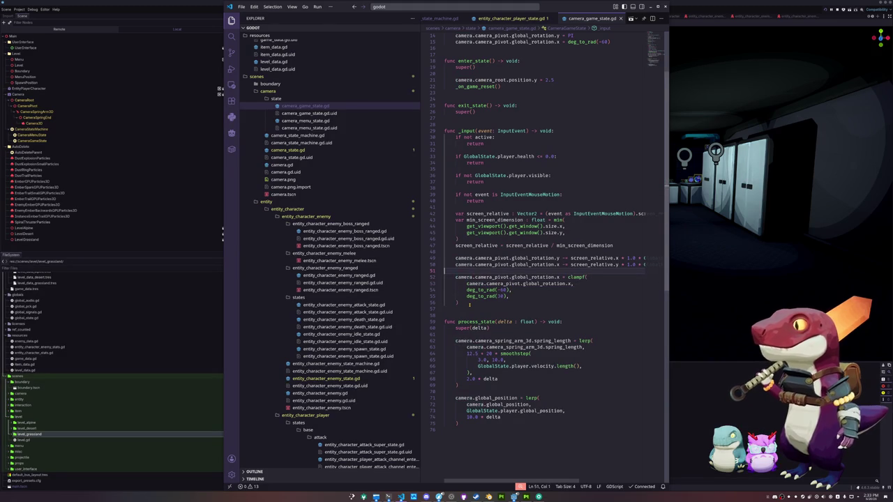
pyautogui.press('Down')
pyautogui.hotkey('ctrl', 'shift', 'Right')
pyautogui.hotkey('ctrl', 'shift', 'Right')
pyautogui.hotkey('ctrl', 'shift', 'Right')
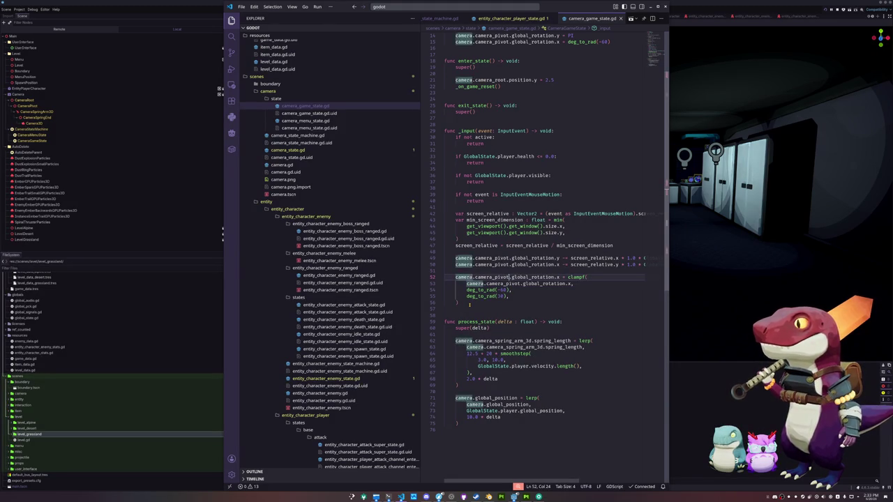
pyautogui.press('Up')
pyautogui.press('Up')
pyautogui.hotkey('ctrl', 'Right')
pyautogui.hotkey('ctrl', 'Right')
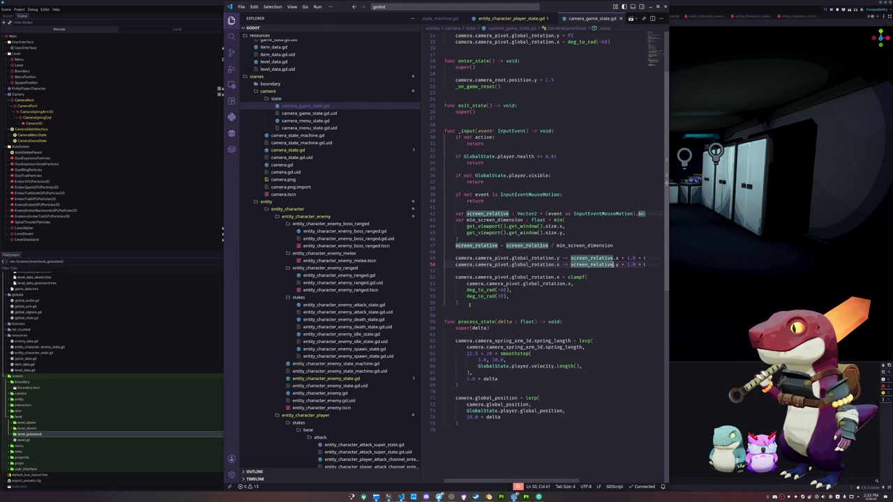
pyautogui.press('Home')
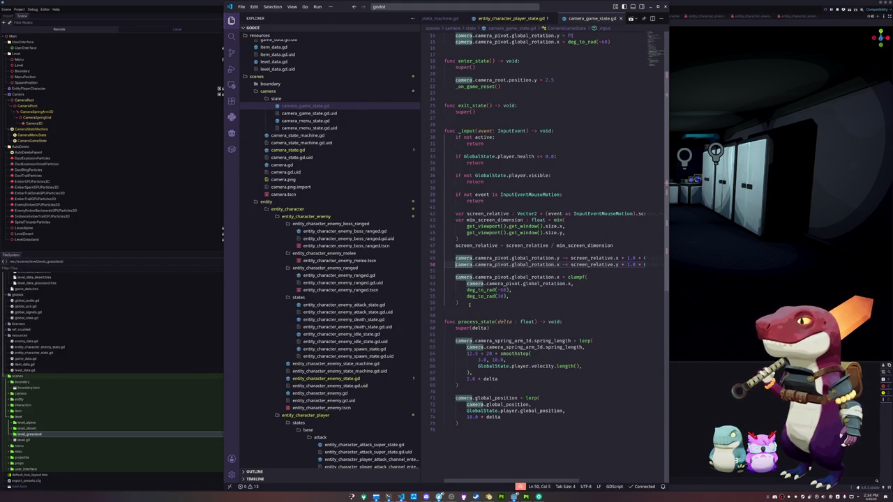
pyautogui.hotkey('ctrl', 'Right')
pyautogui.hotkey('ctrl', 'Right')
pyautogui.hotkey('ctrl', 'Left')
pyautogui.hotkey('ctrl', 'Left')
pyautogui.hotkey('ctrl', 'Left')
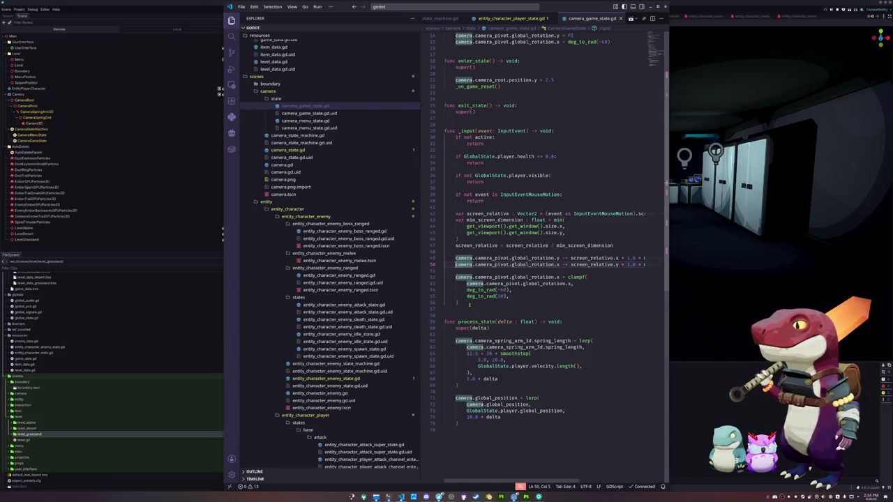
pyautogui.hotkey('shift', 'End')
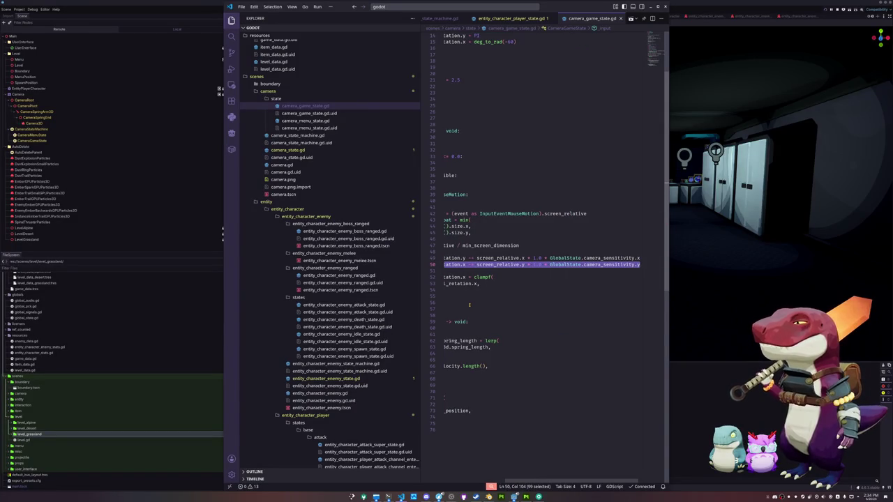
pyautogui.hotkey('shift', 'Right')
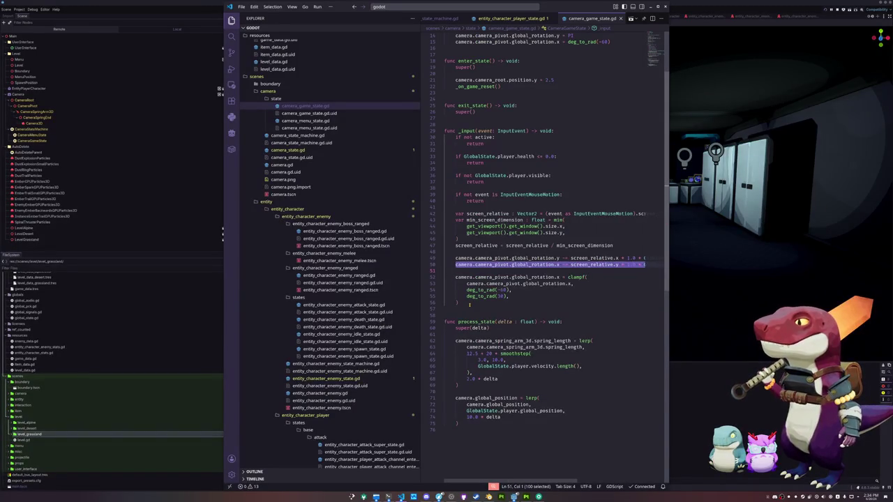
pyautogui.press('Right')
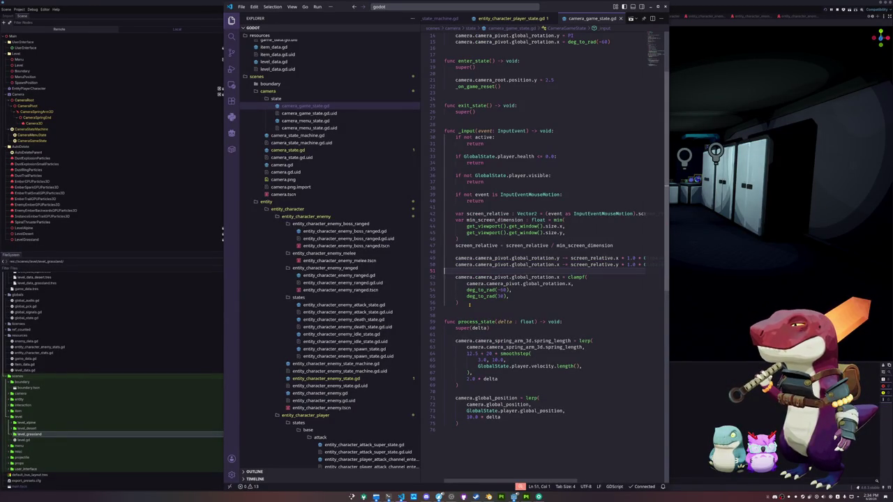
pyautogui.press('Down')
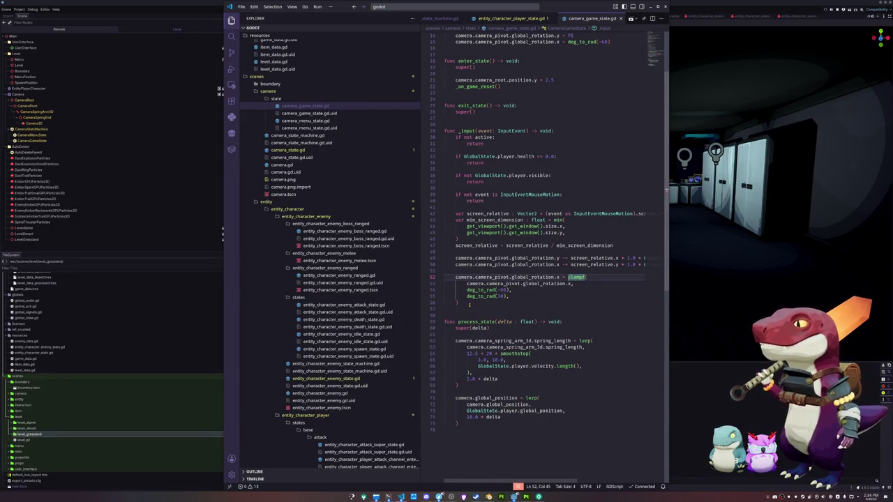
pyautogui.hotkey('shift', 'Down')
pyautogui.hotkey('shift', 'Down')
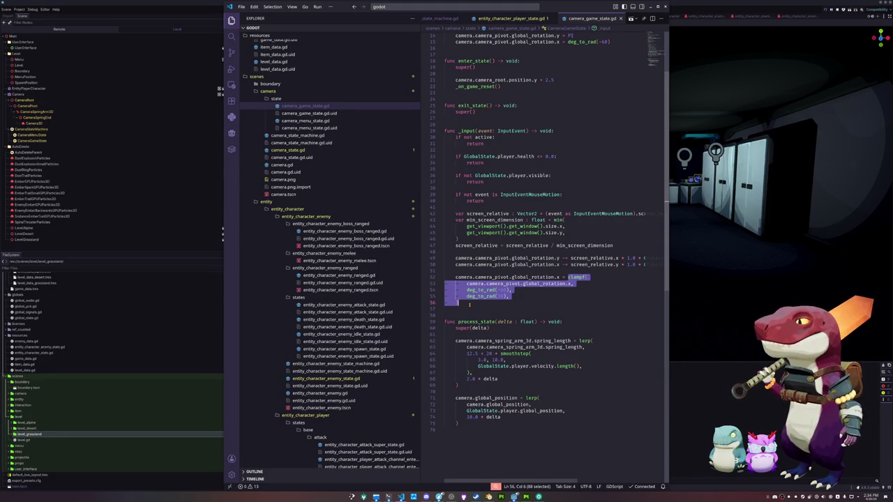
pyautogui.press('Down')
pyautogui.press('Down')
pyautogui.press('Down')
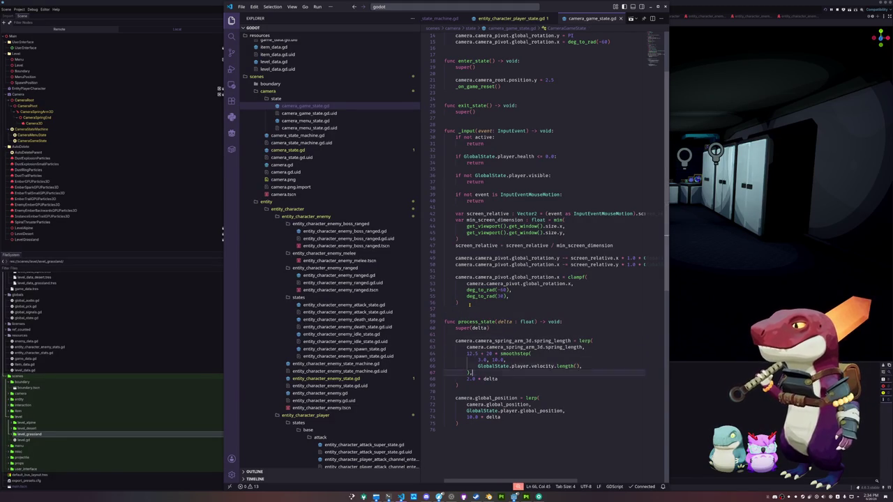
# Paste the clampf block under super(delta) in process_state, indent it, and save
pyautogui.press('End')
pyautogui.press('Up')
pyautogui.press('Up')
pyautogui.press('Up')
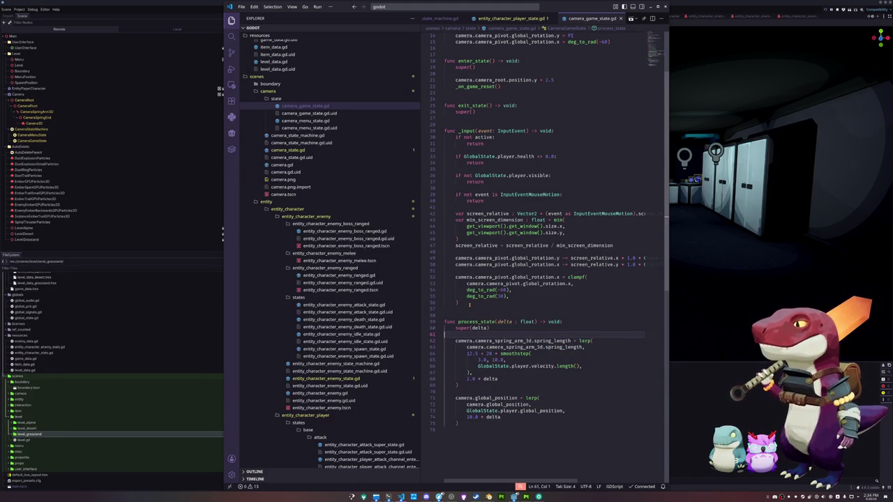
pyautogui.write('clampf( \t\tcamera.camera_pivot.global_rotation.x, \t\tdeg_to_rad(-60), \t\tdeg_to_rad(30), \t)')
pyautogui.press('Up')
pyautogui.press('Up')
pyautogui.press('Up')
pyautogui.press('Home')
pyautogui.press('Tab')
pyautogui.hotkey('ctrl', 's')
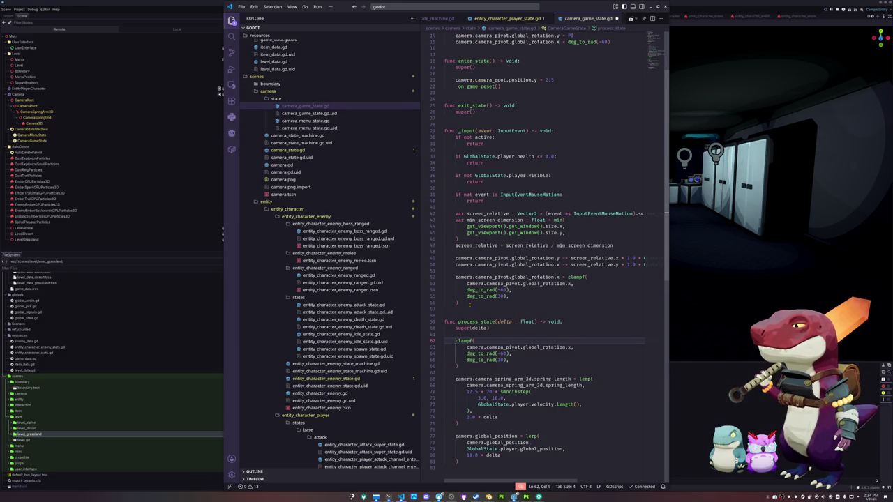
# Prefix the new clampf line with the copied camera.camera_pivot.global_rotation.x = assignment
pyautogui.press('Up')
pyautogui.press('Up')
pyautogui.press('Up')
pyautogui.hotkey('ctrl', 'shift', 'Right')
pyautogui.hotkey('ctrl', 'shift', 'Right')
pyautogui.hotkey('ctrl', 'shift', 'Right')
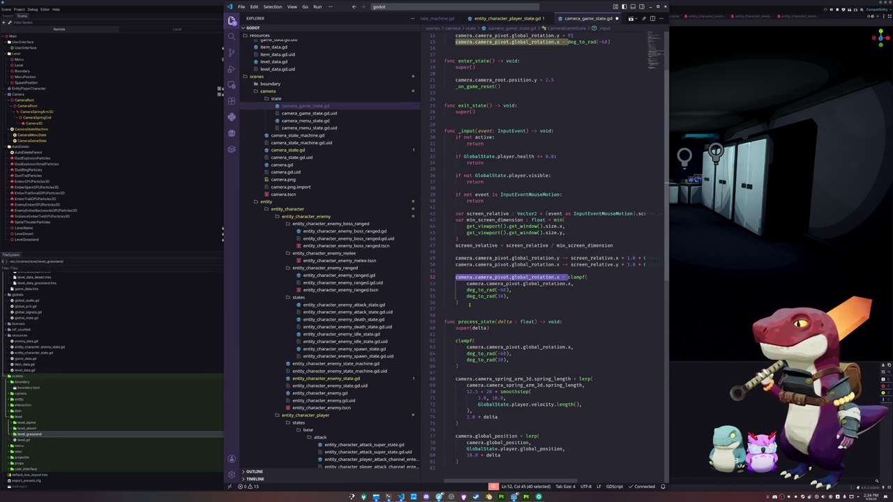
pyautogui.hotkey('ctrl', 'c')
pyautogui.press('Down')
pyautogui.press('Down')
pyautogui.press('Down')
pyautogui.press('Home')
pyautogui.hotkey('ctrl', 'v')
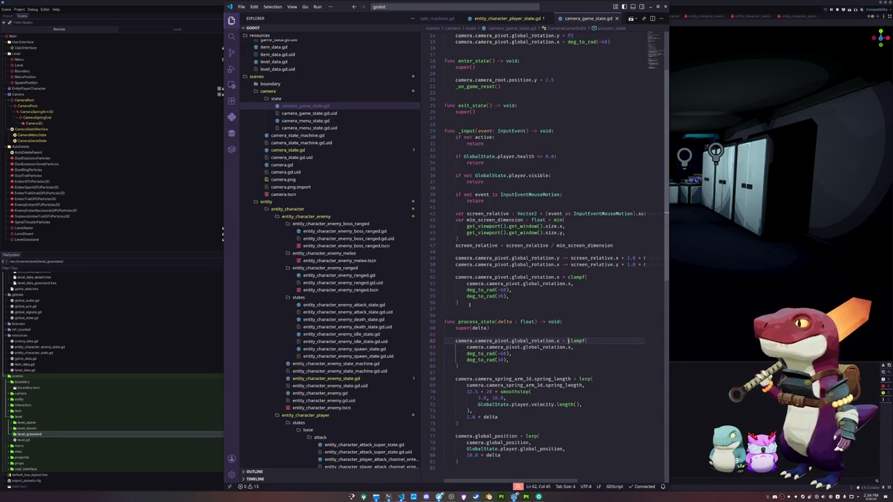
pyautogui.press('Up')
pyautogui.press('Up')
pyautogui.press('Up')
pyautogui.press('Up')
pyautogui.hotkey('ctrl', 'Right')
pyautogui.hotkey('ctrl', 'Right')
pyautogui.hotkey('ctrl', 'Right')
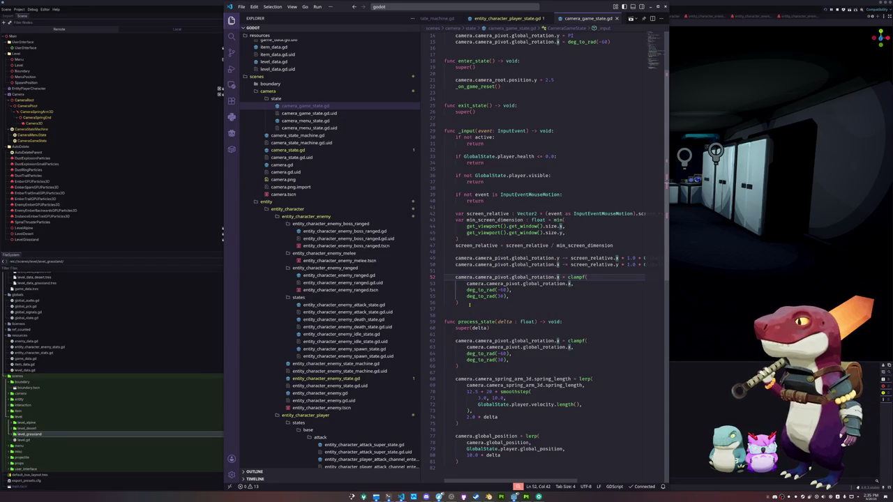
# Replace clampf with clamp on line 52 of _input
pyautogui.hotkey('ctrl', 'shift', 'Left')
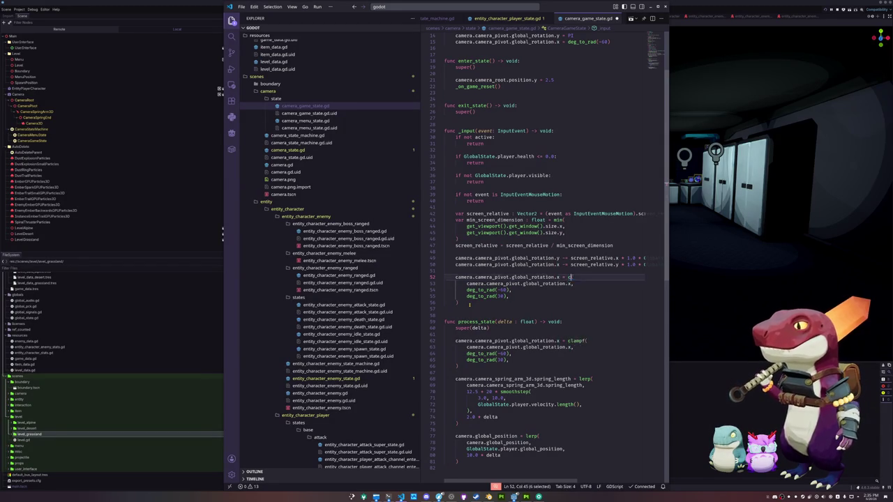
pyautogui.write('clamp')
pyautogui.hotkey('ctrl', 'shift', 'Left')
pyautogui.write('angle')
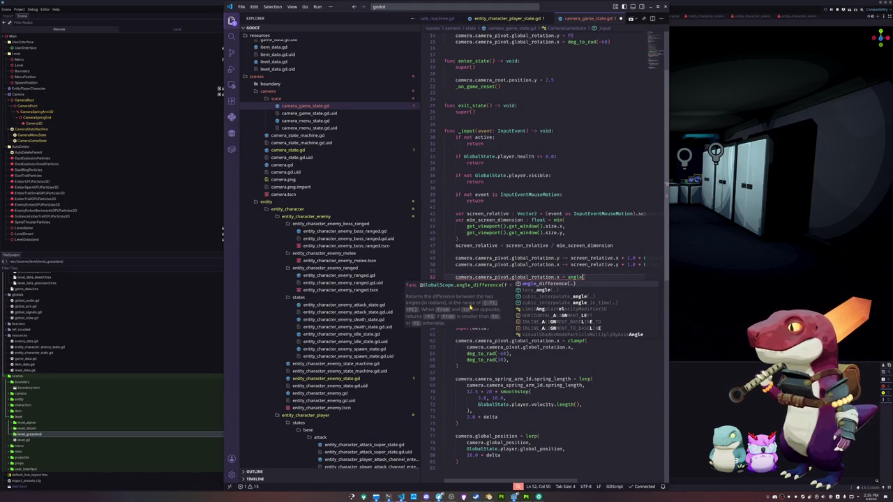
pyautogui.hotkey('ctrl', 'z')
pyautogui.hotkey('ctrl', 'z')
pyautogui.hotkey('ctrl', 'z')
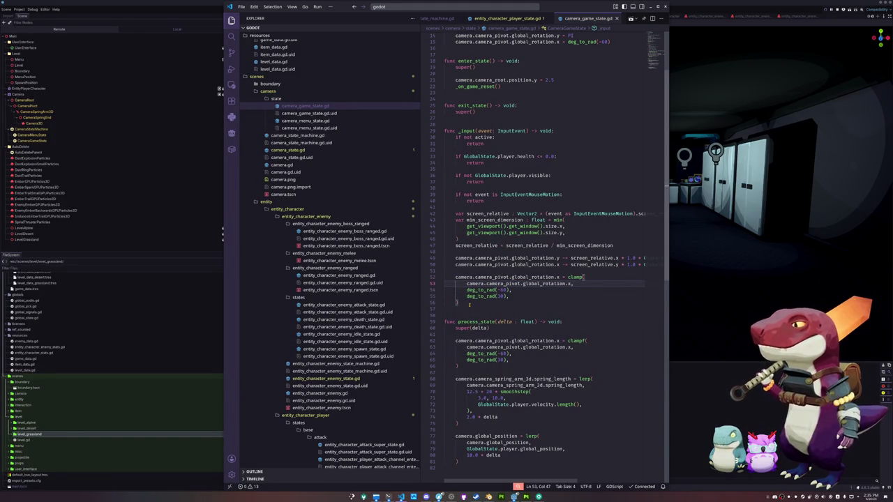
# Delete the duplicated clampf block from process_state, then focus the running game
pyautogui.press('Down')
pyautogui.press('Down')
pyautogui.press('Down')
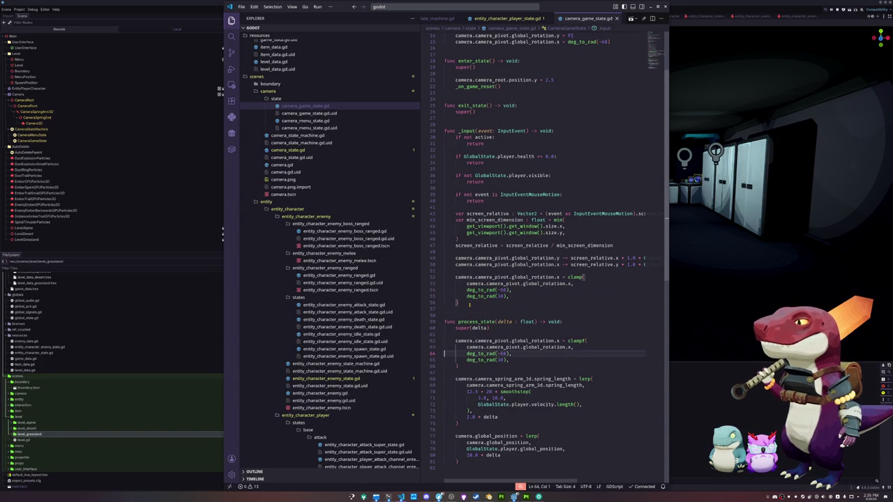
pyautogui.hotkey('shift', 'Up')
pyautogui.hotkey('shift', 'Up')
pyautogui.hotkey('shift', 'Up')
pyautogui.press('BackSpace')
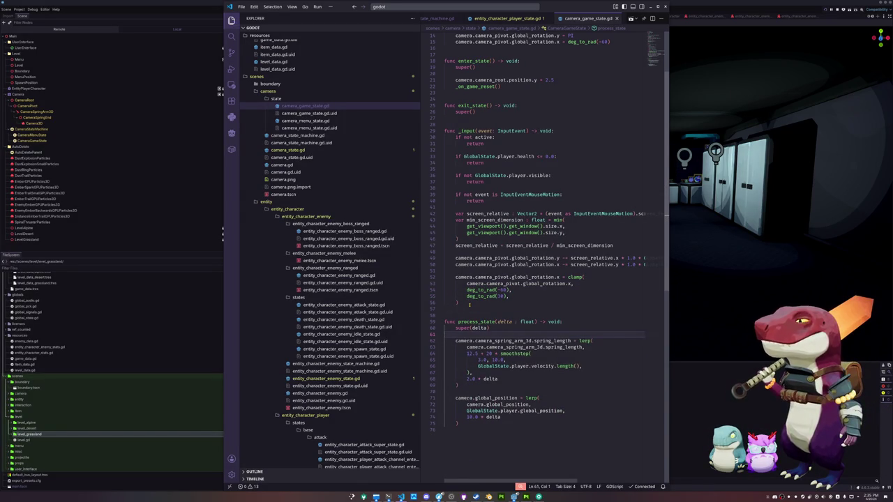
pyautogui.click(674, 313)
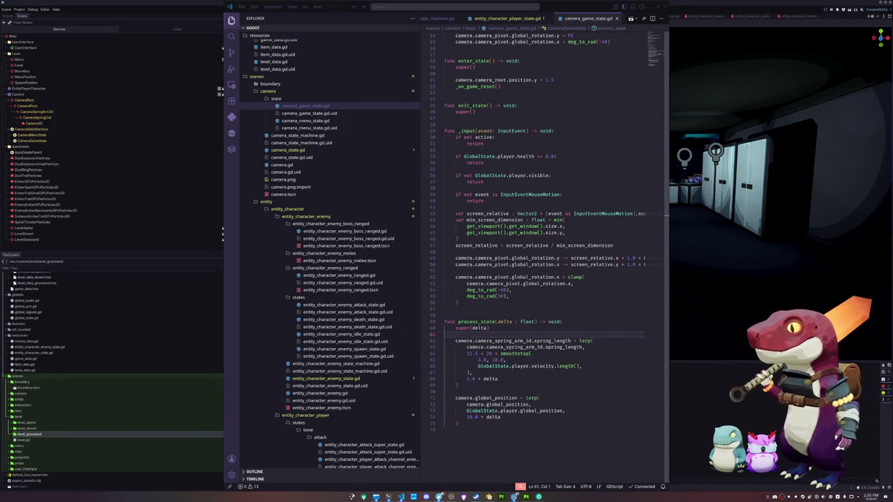
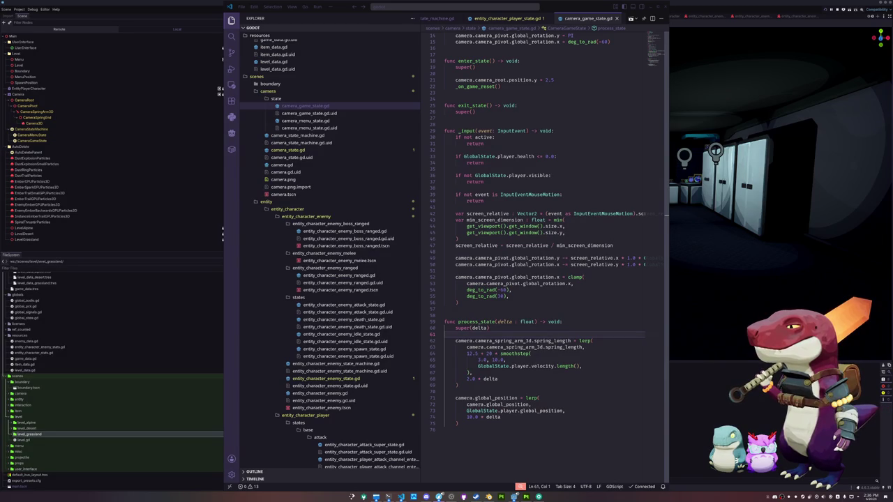
# Type a camera_rotation : Vector2 = Vector2.ZERO declaration on a blank line above the input handler
pyautogui.click(488, 313)
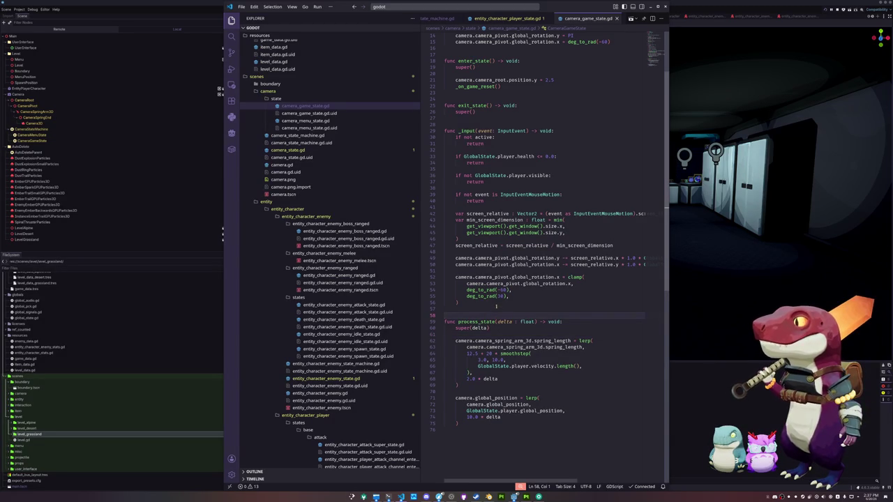
pyautogui.scroll(1, 492, 303)
pyautogui.click(478, 293)
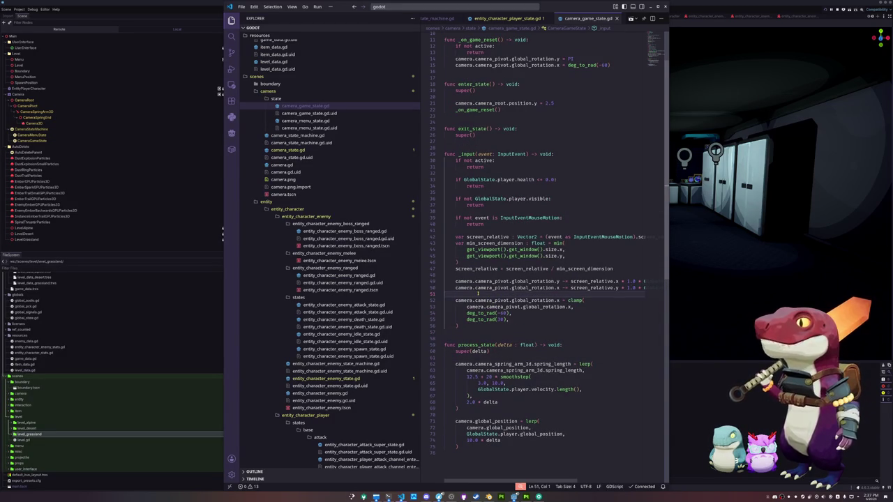
pyautogui.moveTo(558, 287); pyautogui.dragTo(454, 287)
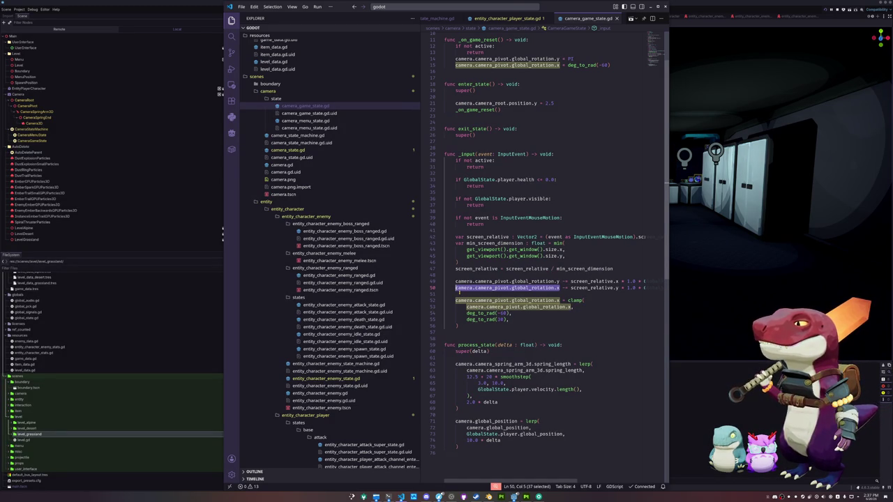
pyautogui.press('Escape')
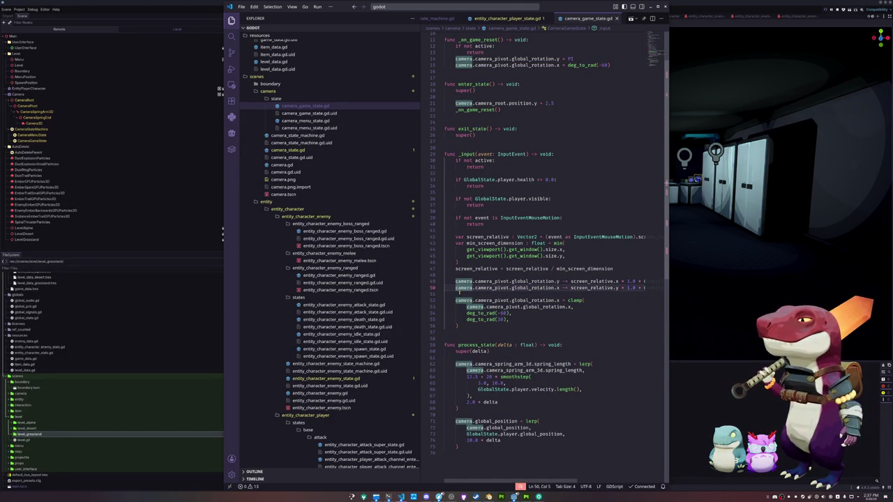
pyautogui.press('Return')
pyautogui.press('Return')
pyautogui.press('Up')
pyautogui.write('vva')
pyautogui.hotkey('ctrl', 'z')
pyautogui.hotkey('ctrl', 'z')
pyautogui.hotkey('ctrl', 'z')
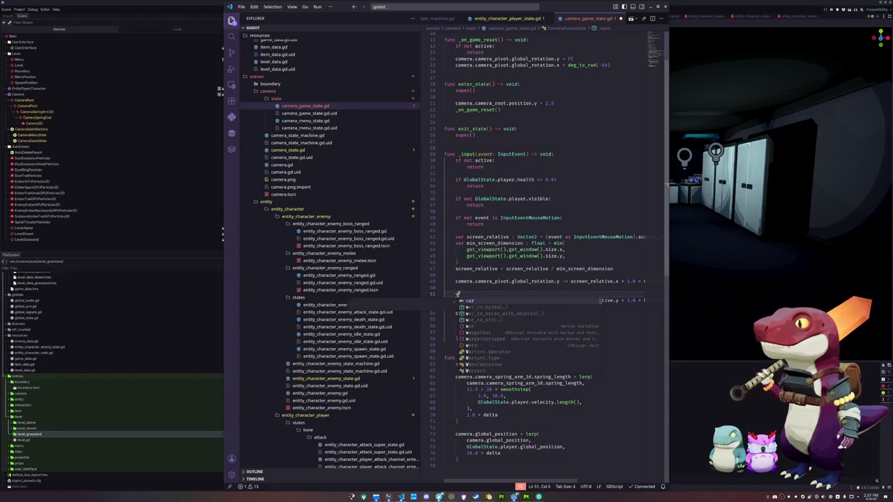
pyautogui.hotkey('ctrl', 'z')
pyautogui.hotkey('ctrl', 'z')
pyautogui.hotkey('ctrl', 'z')
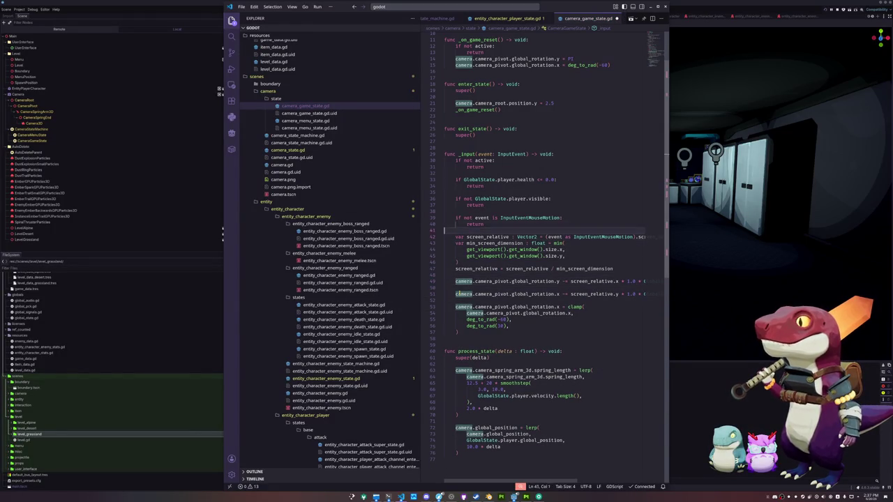
pyautogui.write('vec2 camera')
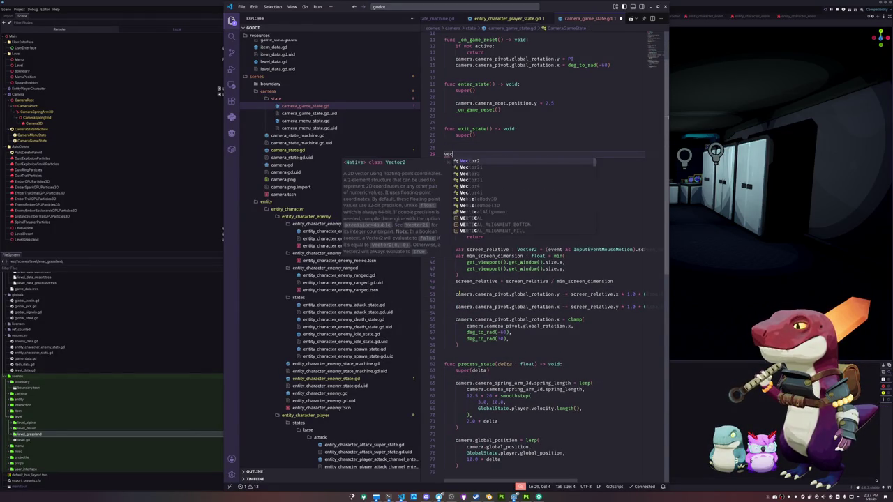
pyautogui.write('_rotation : Vo')
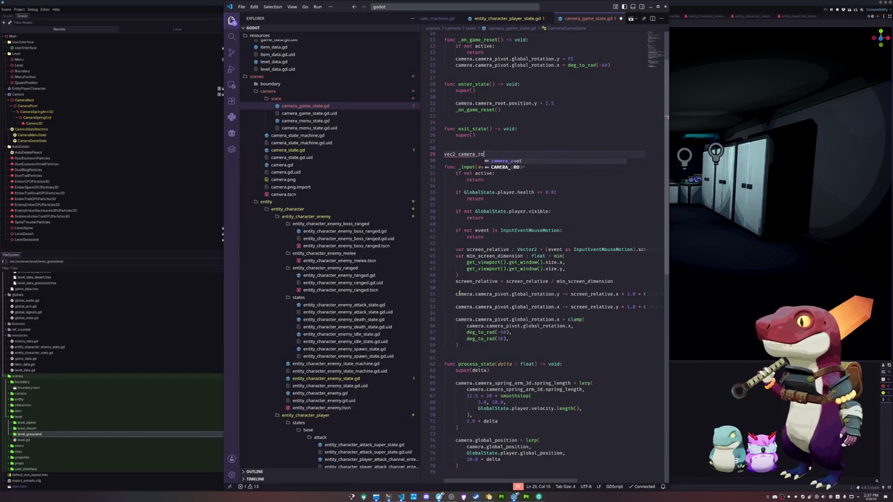
pyautogui.press('BackSpace')
pyautogui.write('ector')
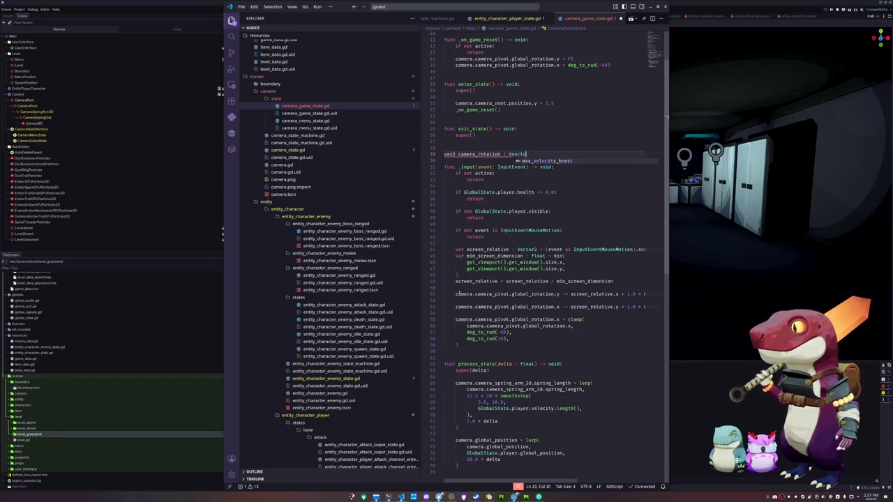
pyautogui.write('2 = Vector')
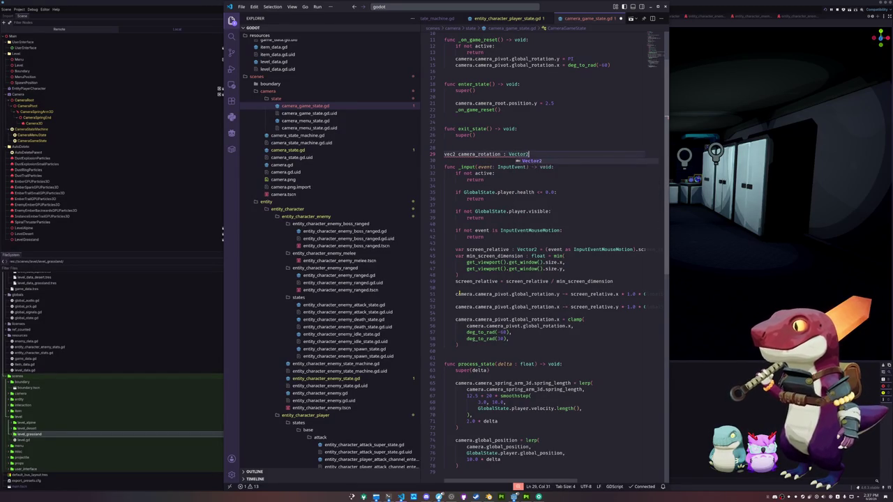
pyautogui.write('2.ZERO')
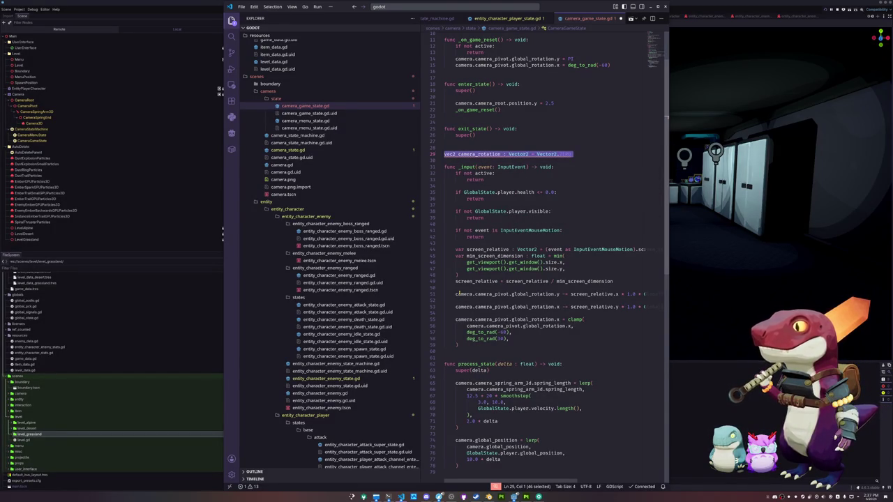
# Move the declaration below class_name and change its leading keyword to var
pyautogui.hotkey('ctrl', 'shift', 'k')
pyautogui.press('Up')
pyautogui.press('Up')
pyautogui.press('Up')
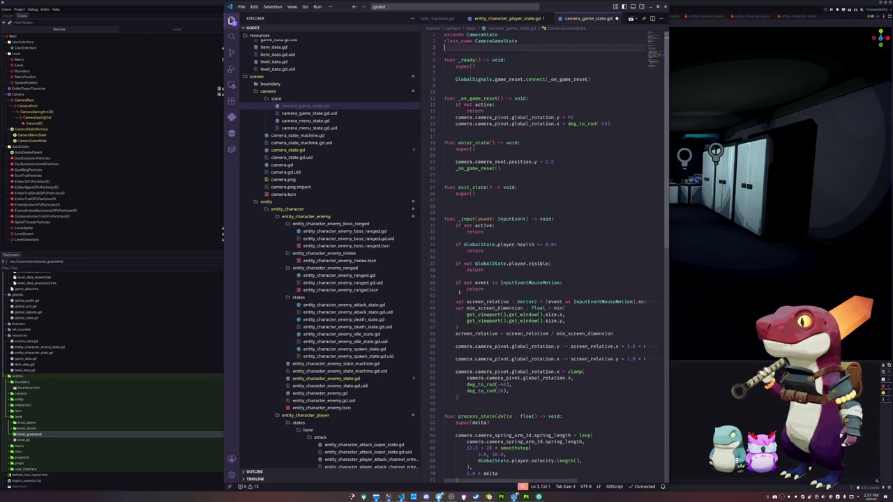
pyautogui.write('vec2 camera_rotation : Vector2 = Vector2.ZERO')
pyautogui.hotkey('ctrl', 'shift', 'Right')
pyautogui.write('floa')
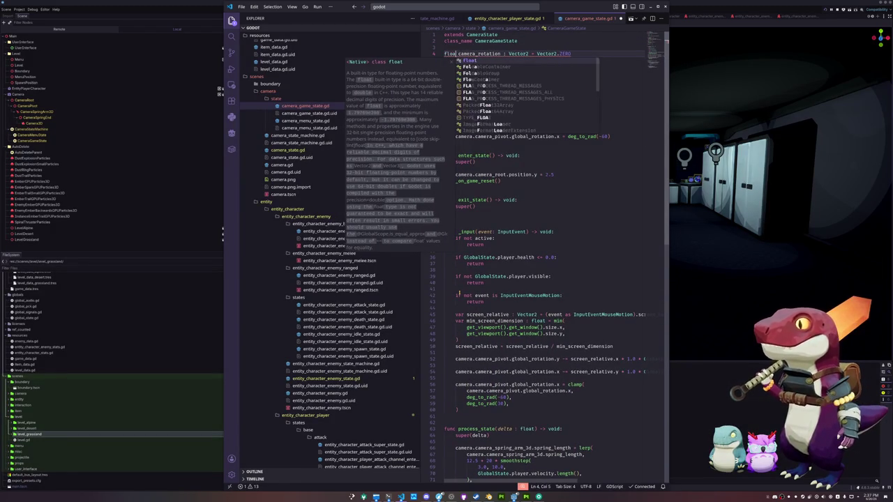
pyautogui.press('Escape')
pyautogui.hotkey('ctrl', 'BackSpace')
pyautogui.write('var')
pyautogui.press('Down')
pyautogui.hotkey('ctrl', 'shift', 'k')
pyautogui.press('Up')
pyautogui.press('Down')
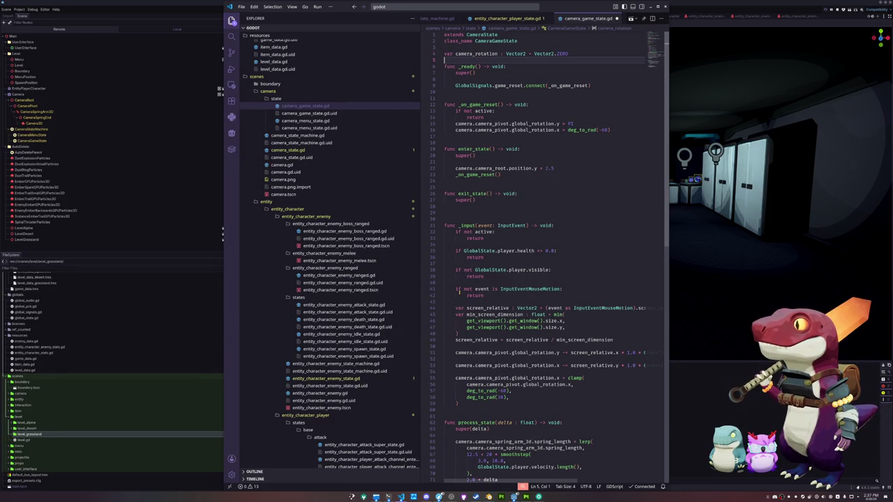
pyautogui.press('Down')
pyautogui.press('Down')
pyautogui.press('Down')
pyautogui.hotkey('ctrl', 'shift', 'Left')
pyautogui.hotkey('ctrl', 'shift', 'Left')
pyautogui.hotkey('ctrl', 'shift', 'Left')
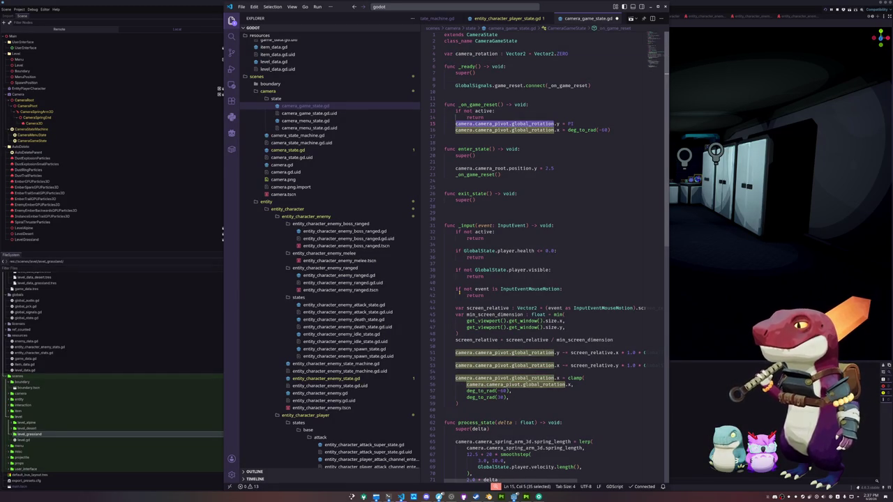
# Add camera_rotation = PI and camera_rotation = deg_to_rad(-60) lines at the end of _on_game_reset
pyautogui.press('Escape')
pyautogui.write('camera_rotation')
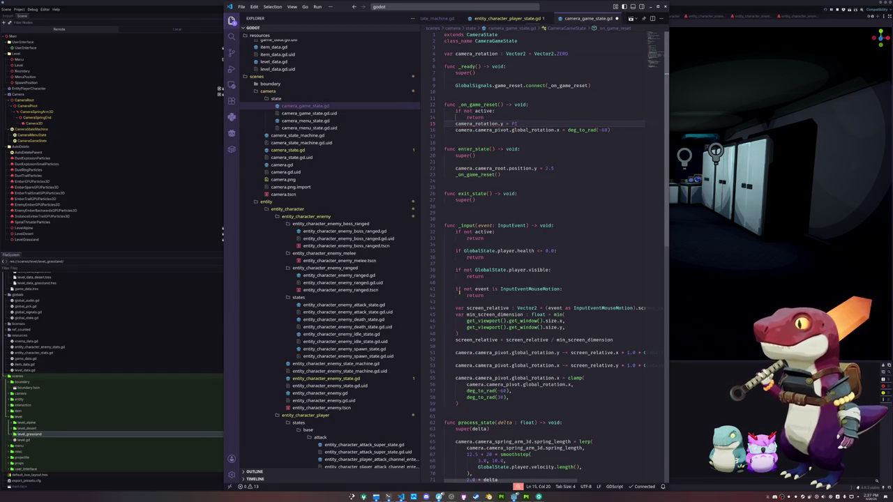
pyautogui.press('Down')
pyautogui.press('Home')
pyautogui.hotkey('ctrl', 'shift', 'Right')
pyautogui.hotkey('ctrl', 'shift', 'Right')
pyautogui.hotkey('ctrl', 'shift', 'Right')
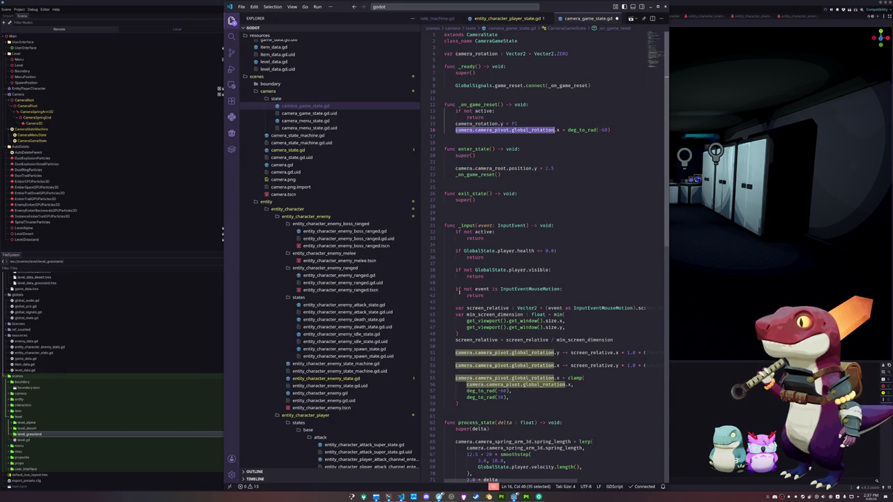
pyautogui.hotkey('ctrl', 'z')
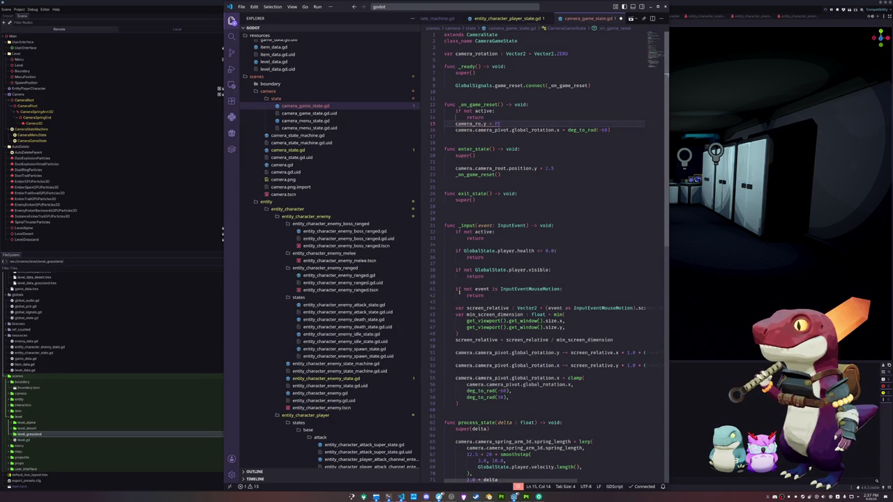
pyautogui.press('Escape')
pyautogui.press('Down')
pyautogui.press('End')
pyautogui.press('Return')
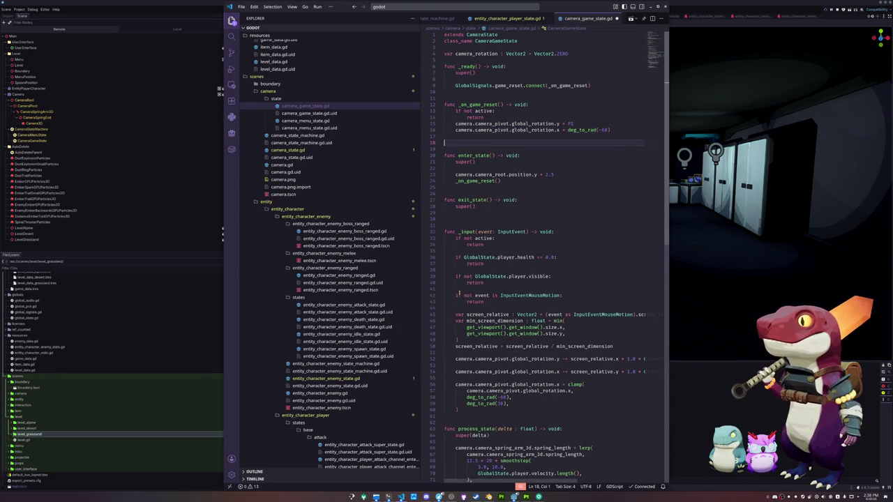
pyautogui.write('camera_rotation =')
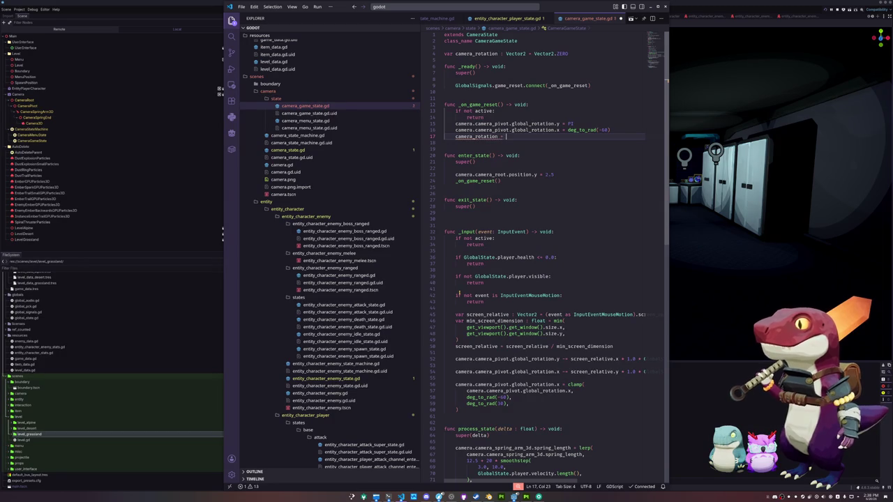
pyautogui.write(' PI')
pyautogui.press('Return')
pyautogui.write('camera_rotation')
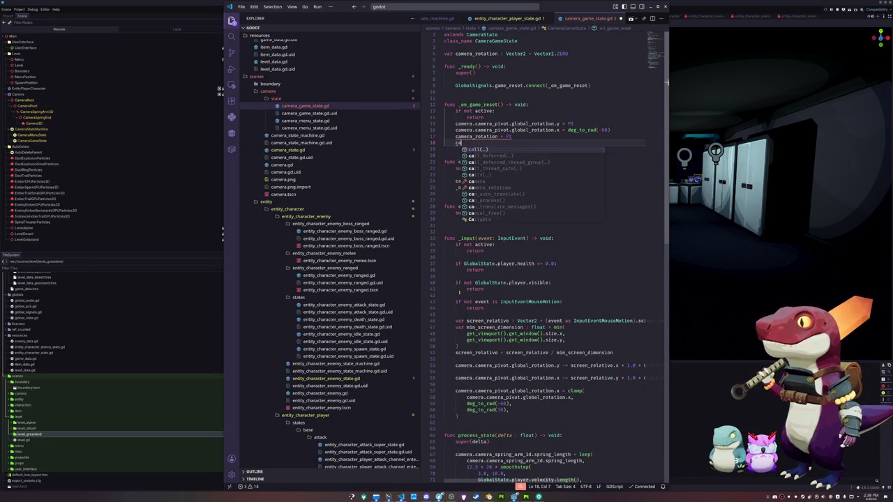
pyautogui.write(' = deg_t')
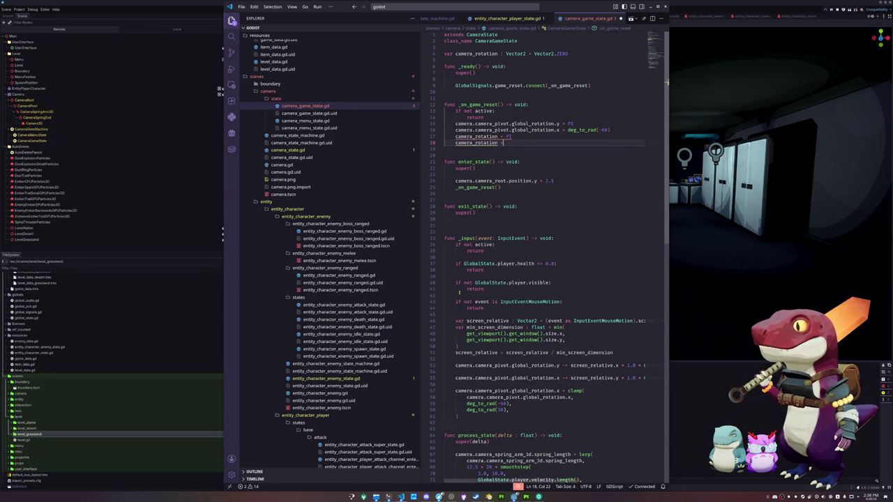
pyautogui.press('Return')
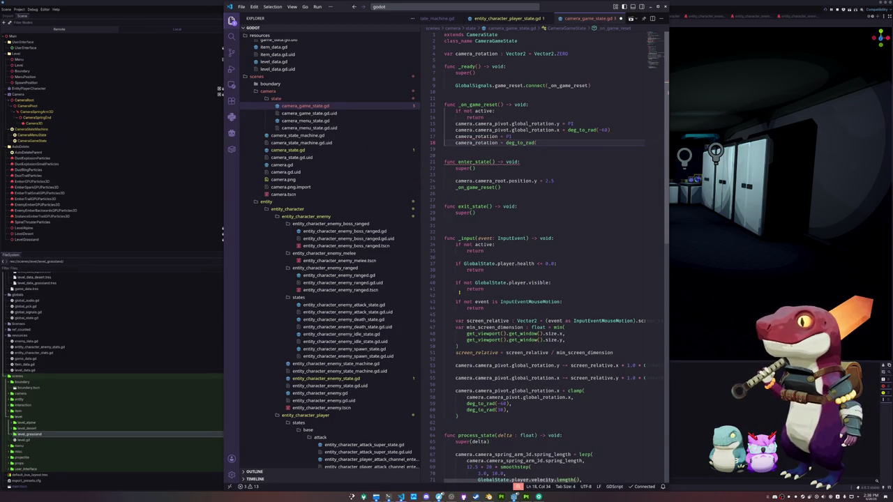
pyautogui.write('-60)')
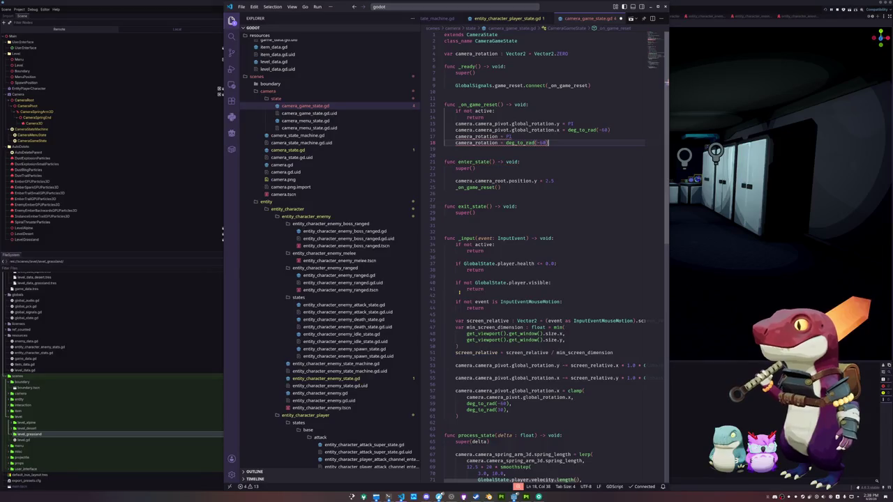
# Qualify the two new assignments as camera_rotation.x and camera_rotation.y
pyautogui.hotkey('ctrl', 'Left')
pyautogui.hotkey('ctrl', 'Left')
pyautogui.hotkey('ctrl', 'Left')
pyautogui.press('Left')
pyautogui.press('Left')
pyautogui.press('Left')
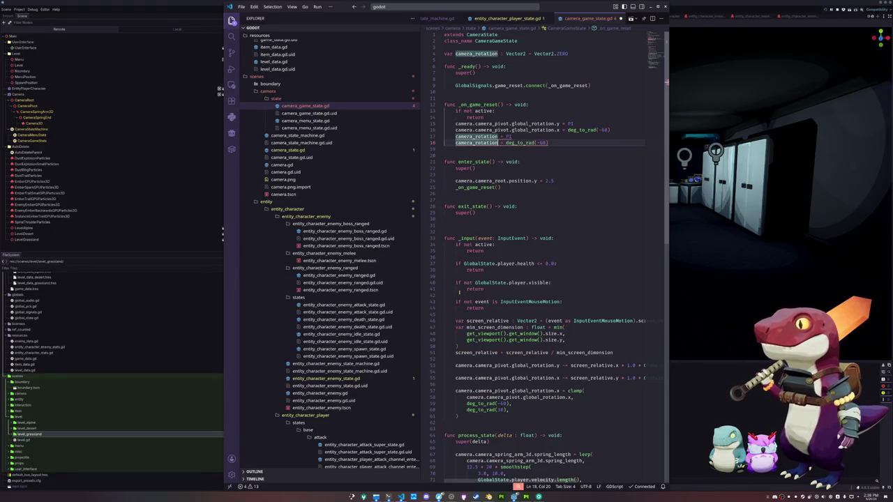
pyautogui.write('.x')
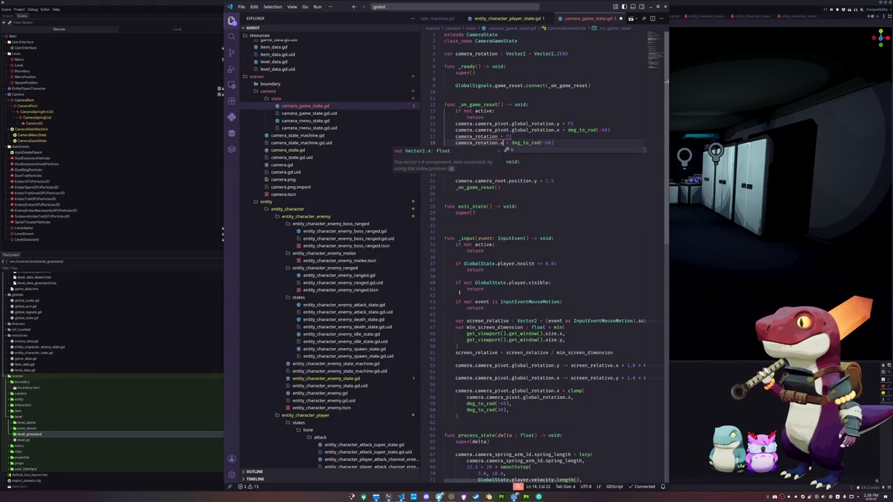
pyautogui.press('Escape')
pyautogui.press('Up')
pyautogui.press('Left')
pyautogui.write('.y')
pyautogui.press('Escape')
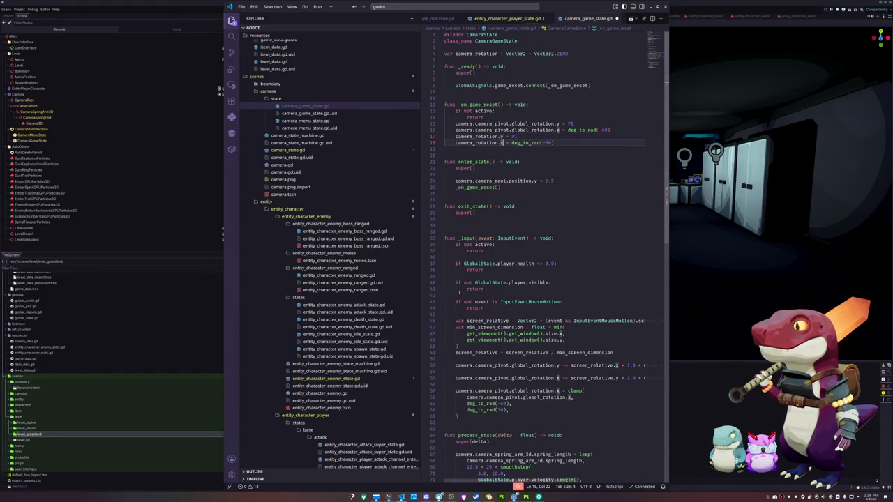
pyautogui.press('Down')
pyautogui.press('Down')
pyautogui.press('Down')
pyautogui.press('Down')
pyautogui.press('Down')
pyautogui.press('Down')
pyautogui.press('Up')
pyautogui.press('Up')
pyautogui.press('Up')
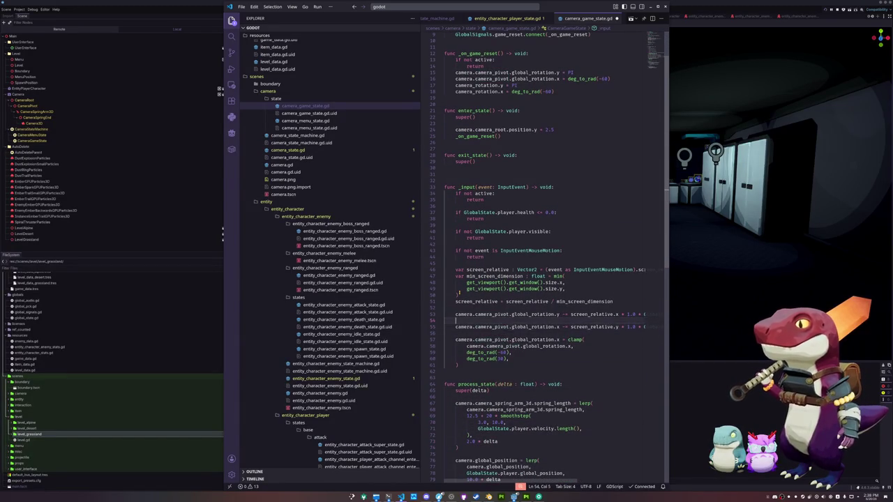
# Insert camera_rotation.y -= screen_relative.x * 1.0 above the pivot rotation code in _input
pyautogui.hotkey('ctrl', 'shift', 'k')
pyautogui.press('Up')
pyautogui.press('Return')
pyautogui.press('Return')
pyautogui.press('Up')
pyautogui.press('Up')
pyautogui.write('cma')
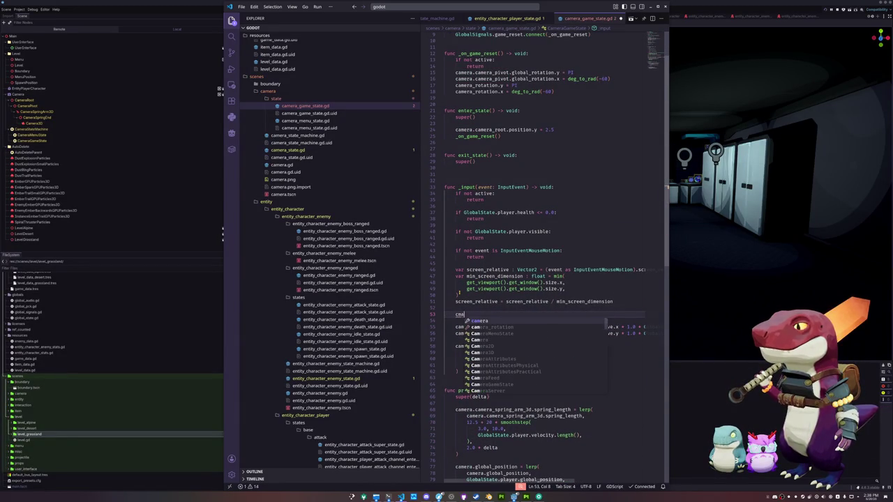
pyautogui.write('er')
pyautogui.press('Down')
pyautogui.press('Return')
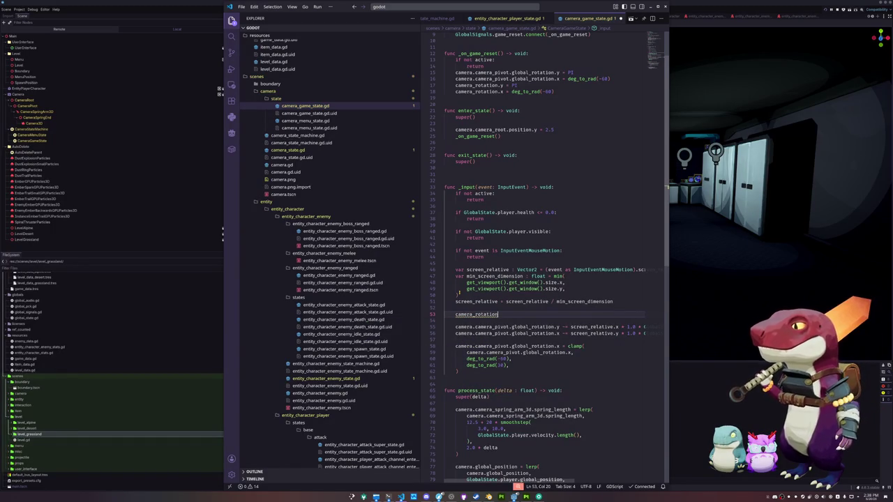
pyautogui.write('.y ')
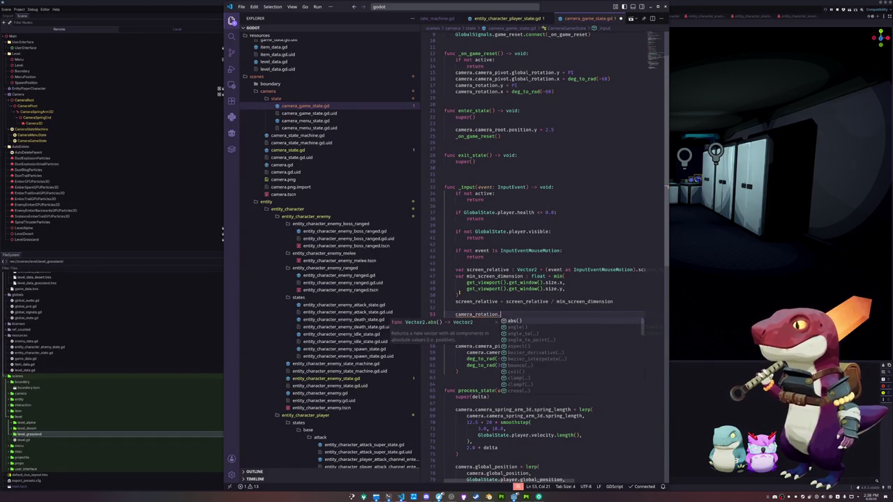
pyautogui.write('-= screen_relative')
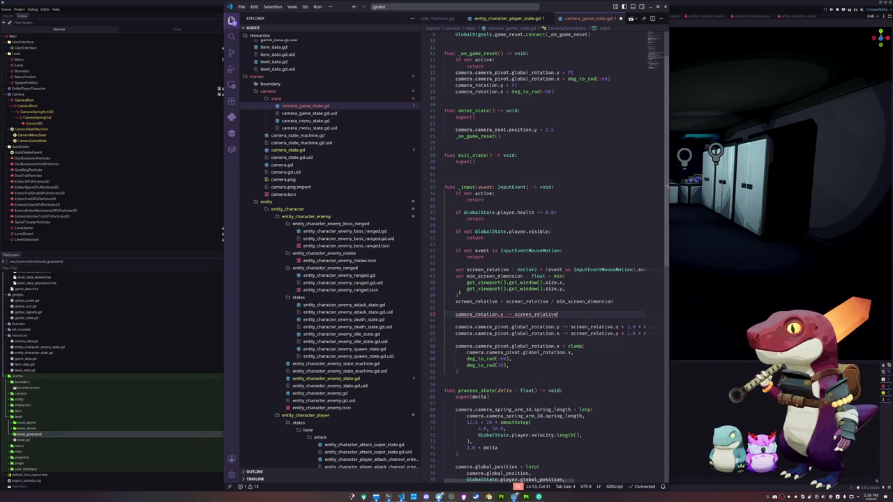
pyautogui.press('Return')
pyautogui.write('.x')
pyautogui.press('Escape')
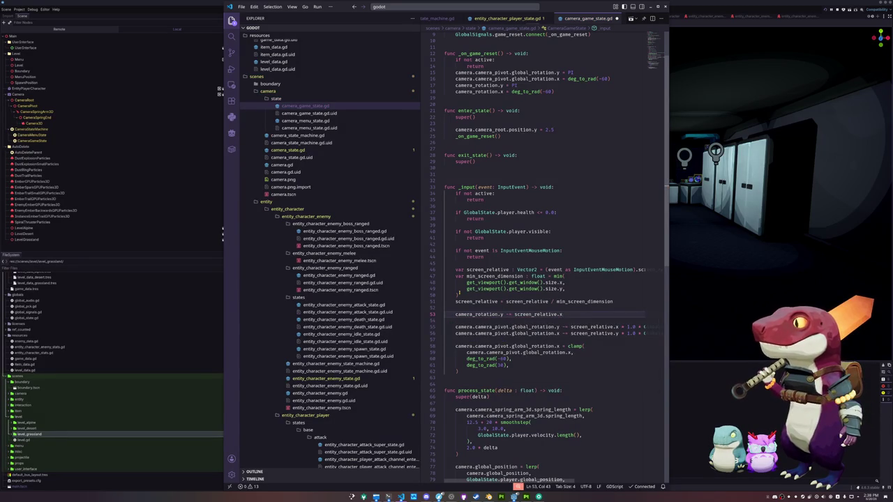
pyautogui.write('* 1.0')
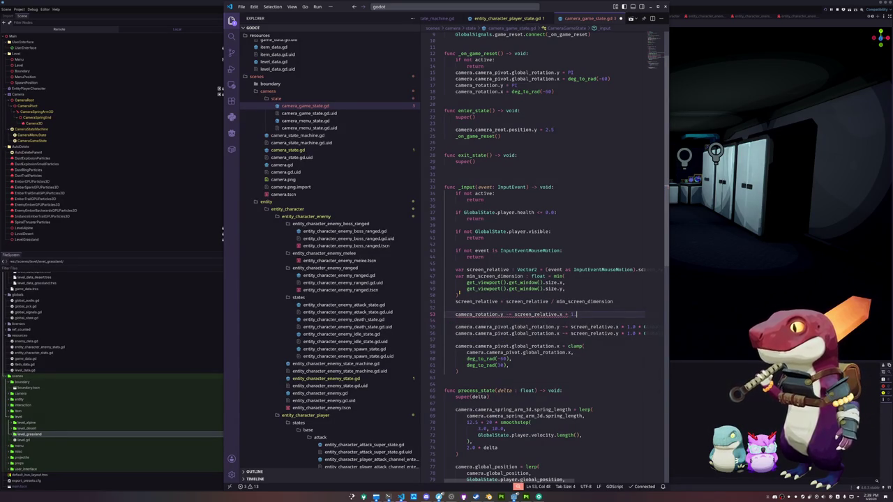
# Append the GlobalState.camera_sensitivity.x multiplier copied from the pivot line
pyautogui.press('Down')
pyautogui.press('Down')
pyautogui.press('End')
pyautogui.hotkey('shift', 'End')
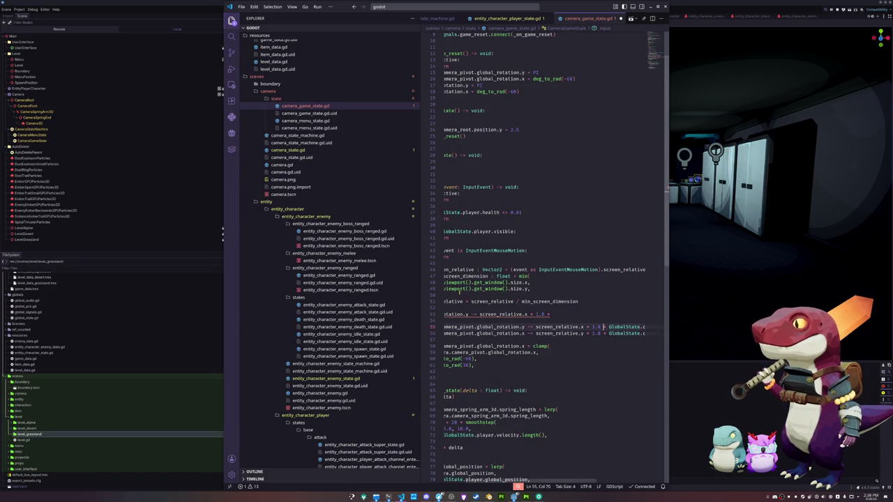
pyautogui.press('Up')
pyautogui.press('Up')
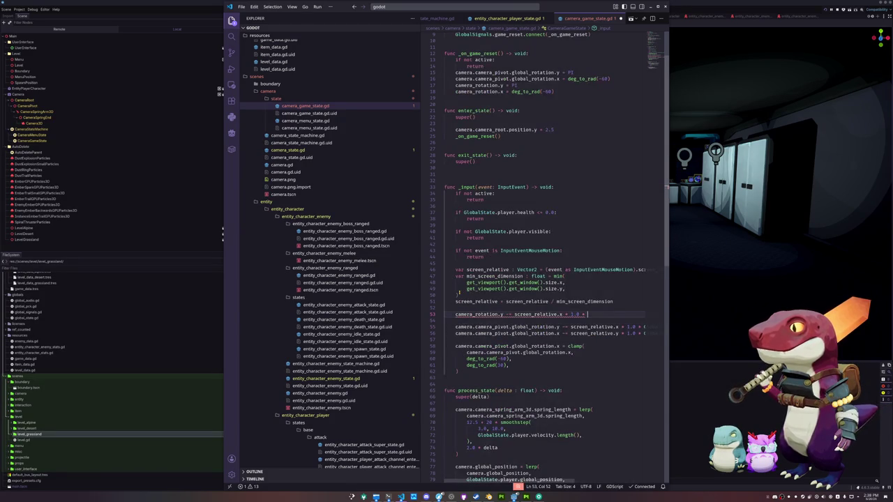
pyautogui.write('* GlobalState.camera_sensitivity.x')
pyautogui.hotkey('ctrl', 'Left')
pyautogui.hotkey('ctrl', 'Left')
pyautogui.hotkey('ctrl', 'Left')
pyautogui.press('BackSpace')
pyautogui.press('BackSpace')
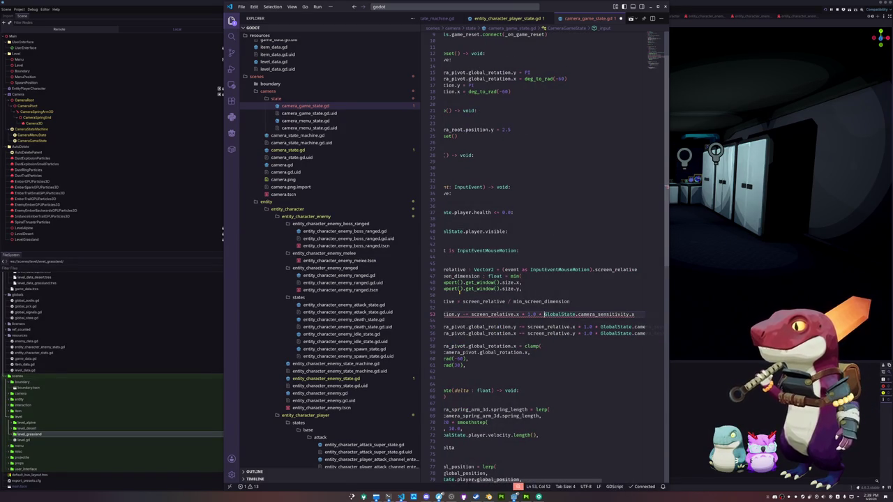
# Duplicate the camera_pivot rotation line and start converting it to camera_rotation.x
pyautogui.press('Down')
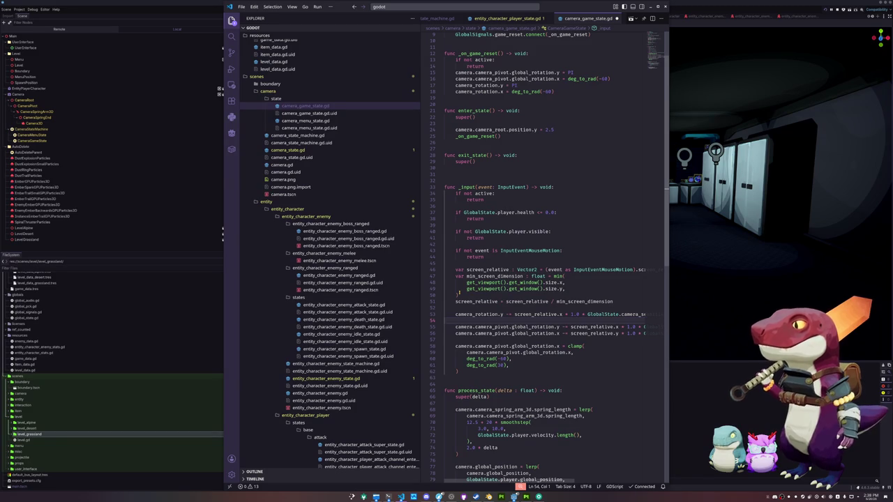
pyautogui.press('Down')
pyautogui.press('Down')
pyautogui.press('Up')
pyautogui.hotkey('ctrl', 'v')
pyautogui.hotkey('shift', 'Left')
pyautogui.hotkey('ctrl', 'shift', 'Left')
pyautogui.hotkey('ctrl', 'shift', 'Left')
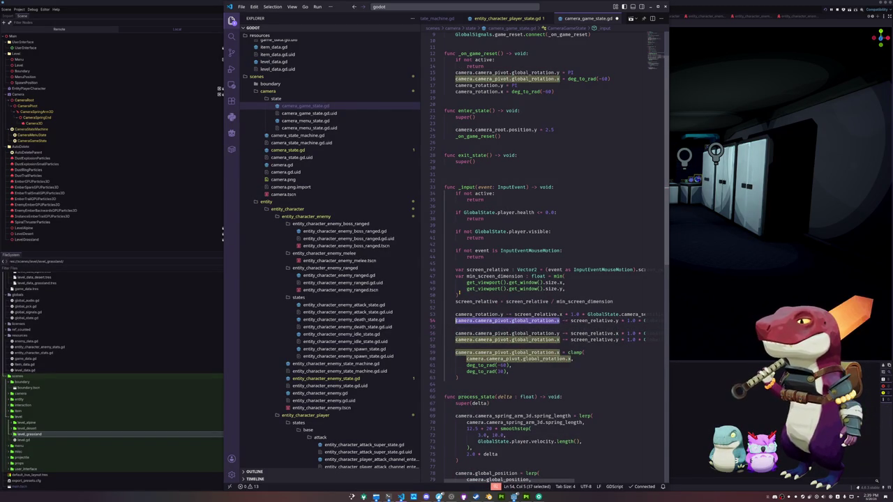
pyautogui.press('BackSpace')
pyautogui.press('BackSpace')
pyautogui.write('_rotation.')
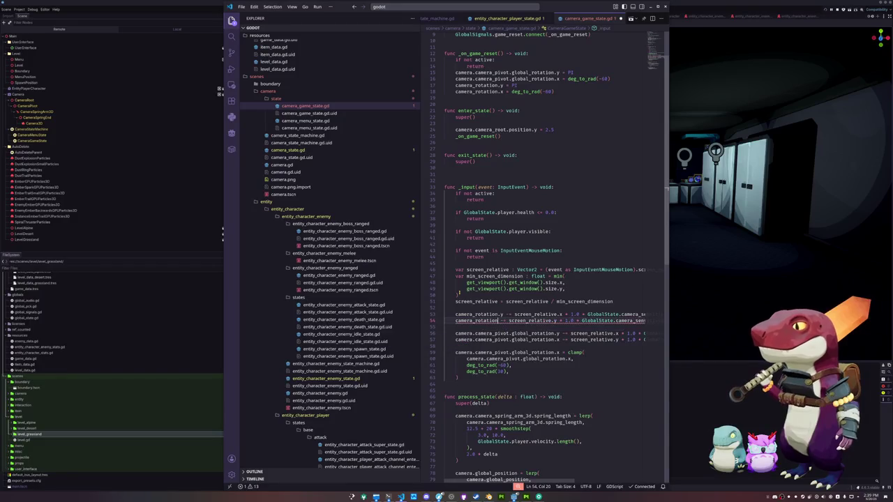
pyautogui.write('x')
# Comment out the two old camera_pivot global_rotation lines and add blank lines above them
pyautogui.press('Down')
pyautogui.press('Down')
pyautogui.press('Home')
pyautogui.hotkey('shift', 'Down')
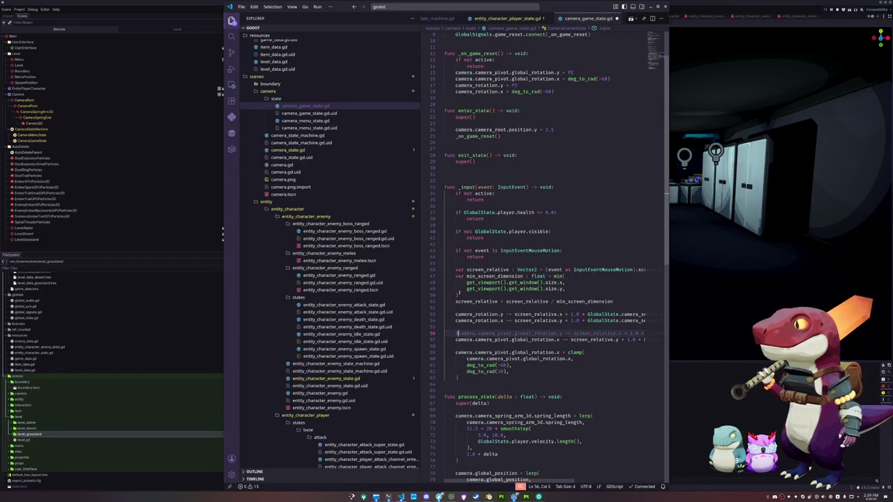
pyautogui.hotkey('ctrl', '/')
pyautogui.press('Up')
pyautogui.press('Up')
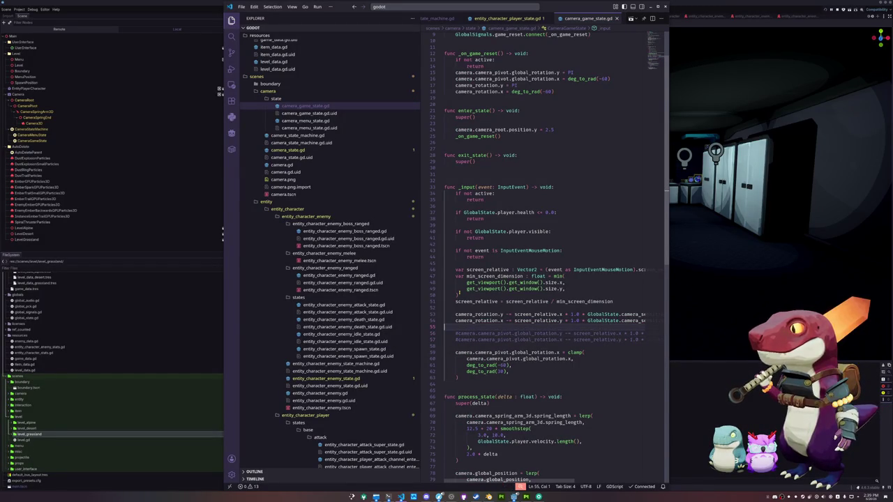
pyautogui.press('Up')
pyautogui.press('End')
pyautogui.press('Home')
pyautogui.press('Down')
pyautogui.press('Down')
pyautogui.press('Down')
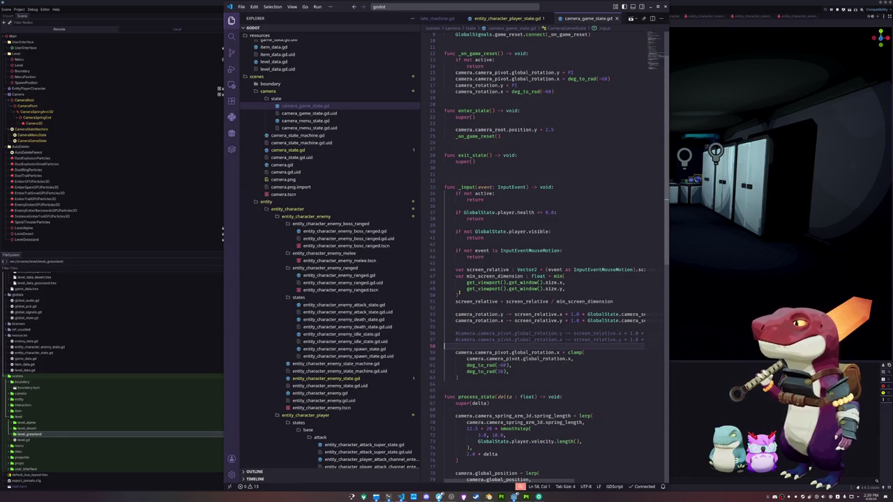
pyautogui.press('Up')
pyautogui.press('Up')
pyautogui.press('Up')
pyautogui.press('Return')
pyautogui.press('Return')
pyautogui.press('Up')
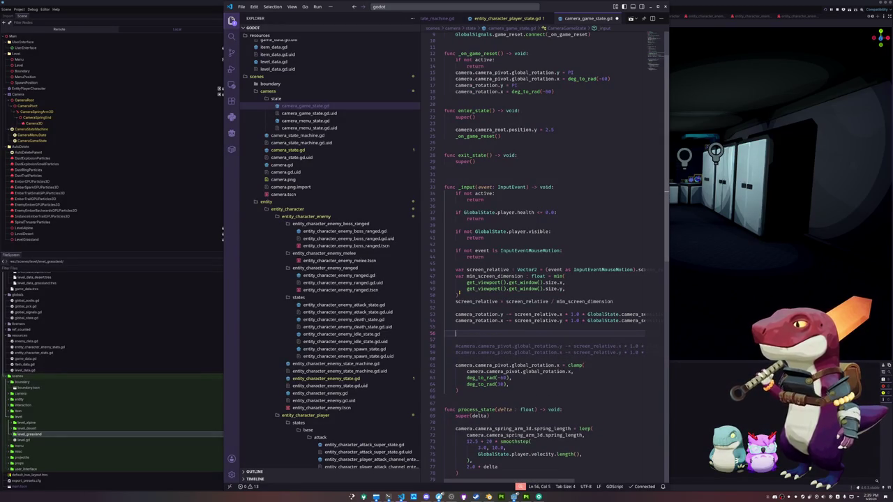
pyautogui.hotkey('alt', 'Tab')
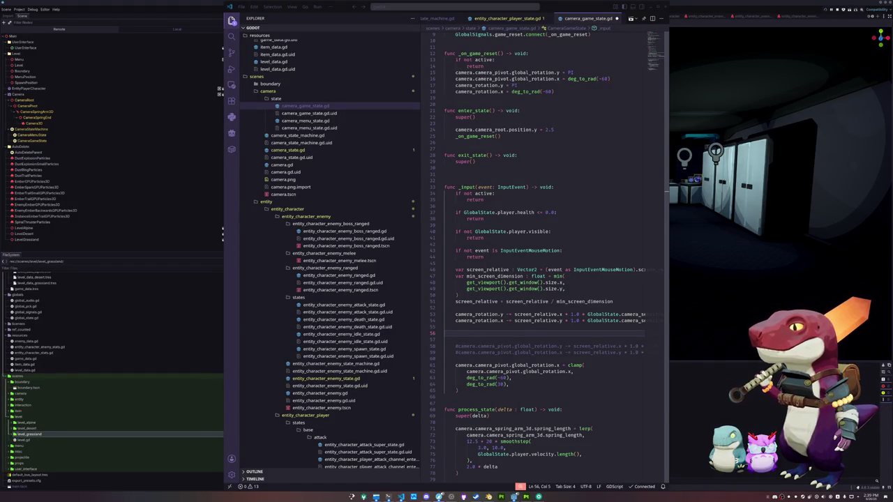
pyautogui.click(497, 359)
pyautogui.keyDown('shift'); pyautogui.click(463, 391); pyautogui.keyUp('shift')
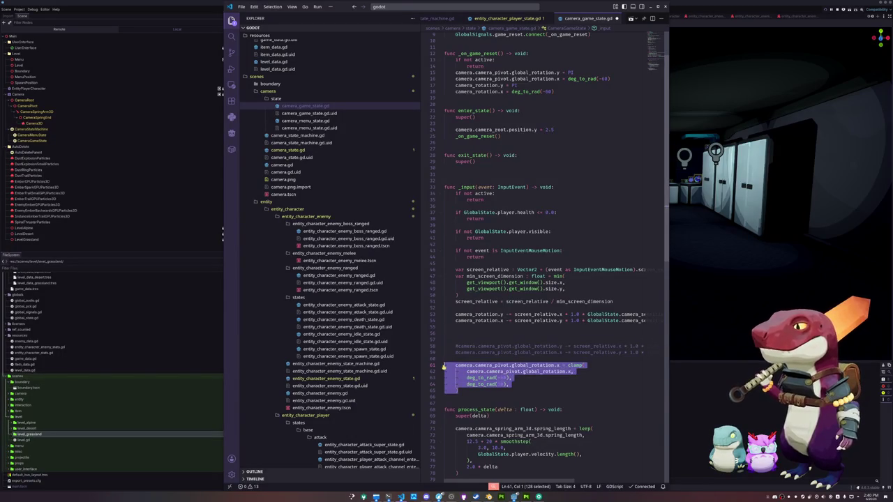
# Comment out the old clamp block and paste a live copy above it targeting camera_rotation
pyautogui.hotkey('ctrl', '/')
pyautogui.click(453, 353)
pyautogui.press('Up')
pyautogui.press('Up')
pyautogui.press('Up')
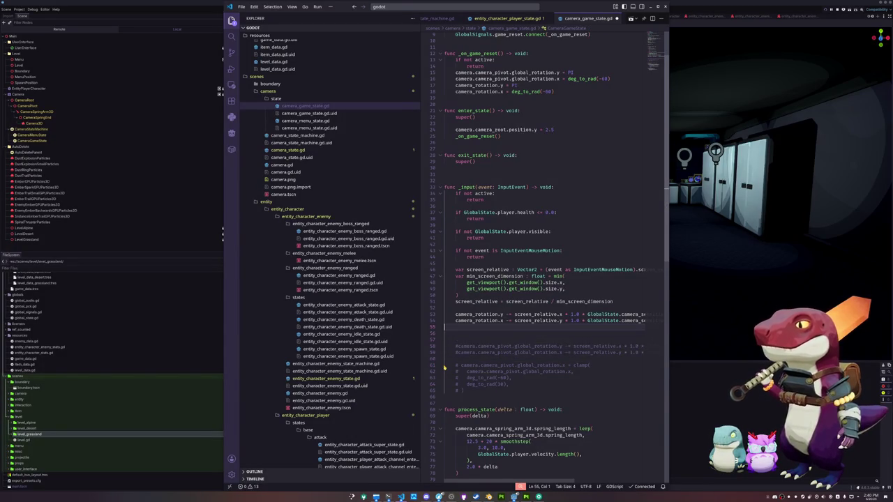
pyautogui.write('camera.camera_pivot.global_rotation.x = clamp( \t\tcamera.camera_pivot.global_rotation.x, \t\tdeg_to_rad(-60), \t\tdeg_to_rad(30), \t)')
pyautogui.hotkey('ctrl', 'shift', 'Right')
pyautogui.hotkey('ctrl', 'shift', 'Right')
pyautogui.hotkey('ctrl', 'shift', 'Right')
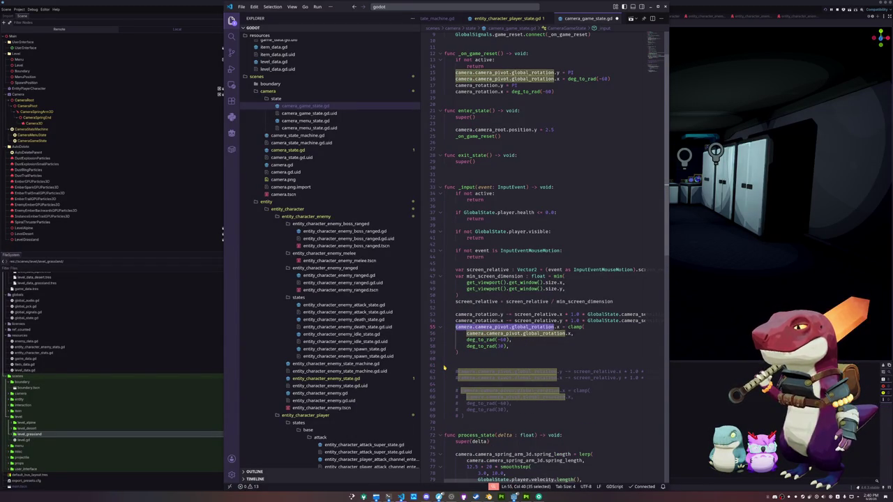
pyautogui.write('camera_rotation')
pyautogui.write('n')
pyautogui.press('Escape')
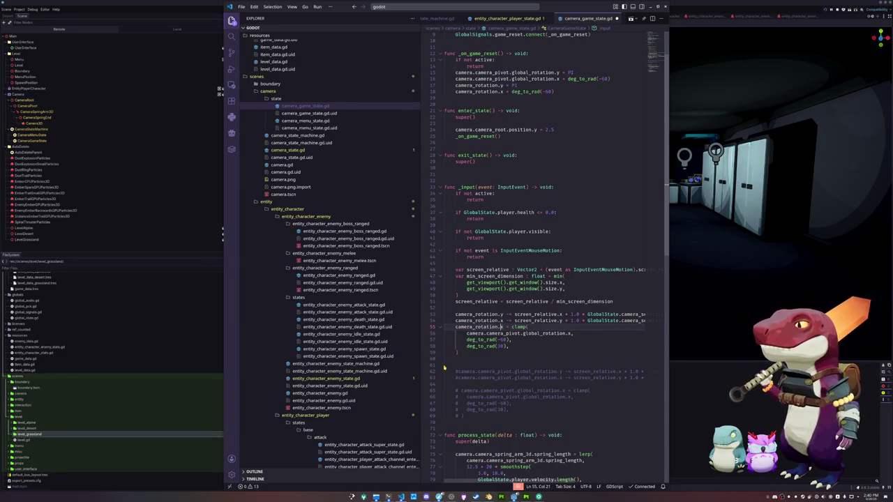
# Replace the clamp argument with camera_rotation.x, keeping limits deg_to_rad(-60) and deg_to_rad(30)
pyautogui.press('Down')
pyautogui.hotkey('ctrl', 'Right')
pyautogui.hotkey('ctrl', 'Right')
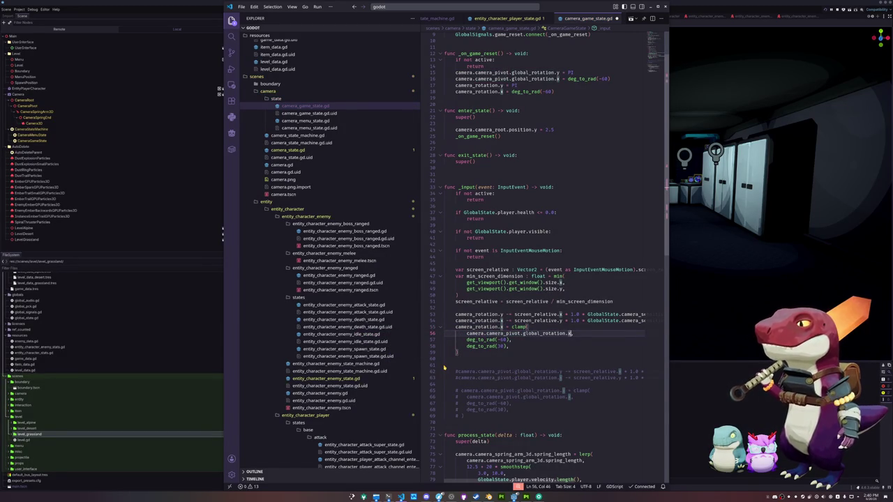
pyautogui.write(',')
pyautogui.press('Right')
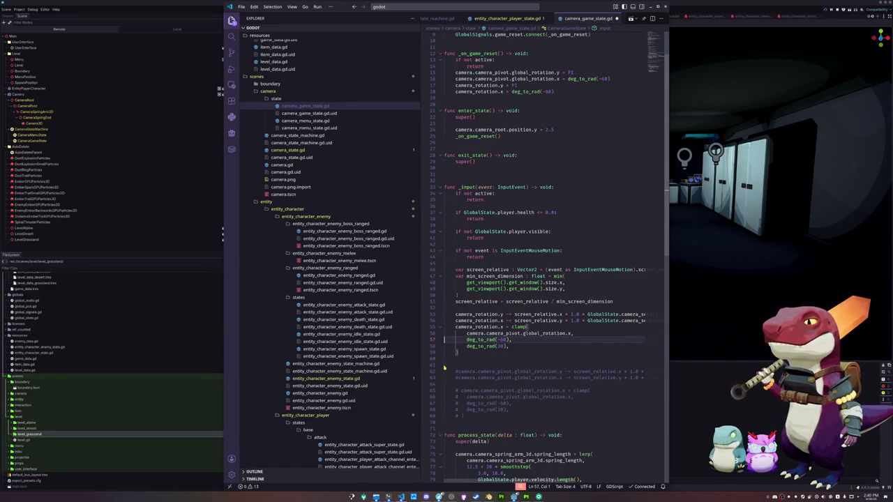
pyautogui.press('Up')
pyautogui.press('Up')
pyautogui.hotkey('ctrl', 'Right')
pyautogui.hotkey('ctrl', 'Right')
pyautogui.hotkey('ctrl', 'shift', 'Left')
pyautogui.hotkey('ctrl', 'shift', 'Left')
pyautogui.hotkey('ctrl', 'c')
pyautogui.press('Down')
pyautogui.press('Home')
pyautogui.hotkey('ctrl', 'shift', 'Right')
pyautogui.hotkey('ctrl', 'shift', 'Right')
pyautogui.hotkey('ctrl', 'shift', 'Right')
pyautogui.hotkey('ctrl', 'v')
pyautogui.press('Down')
pyautogui.press('Down')
pyautogui.press('Down')
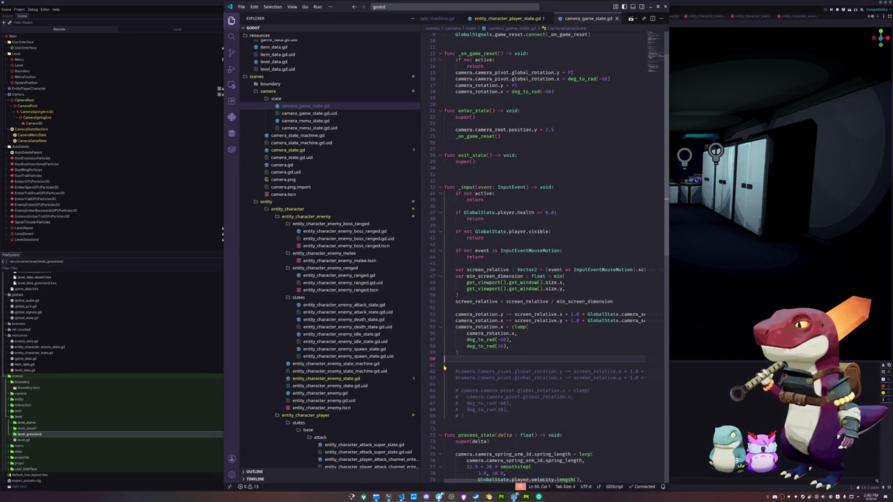
pyautogui.press('Return')
pyautogui.press('Return')
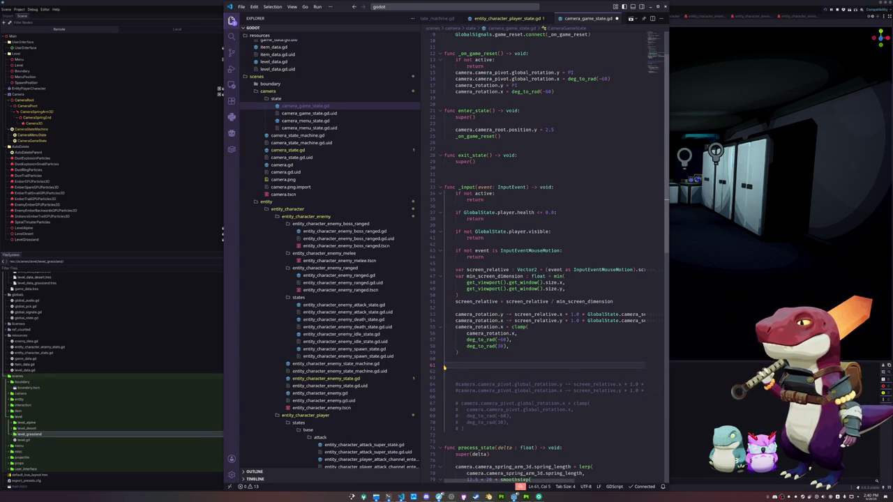
pyautogui.write('amera.')
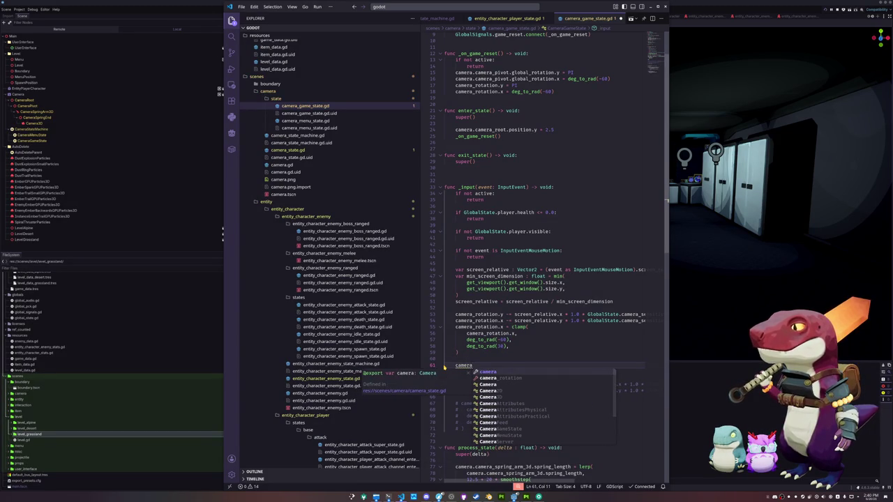
pyautogui.write('camera_p')
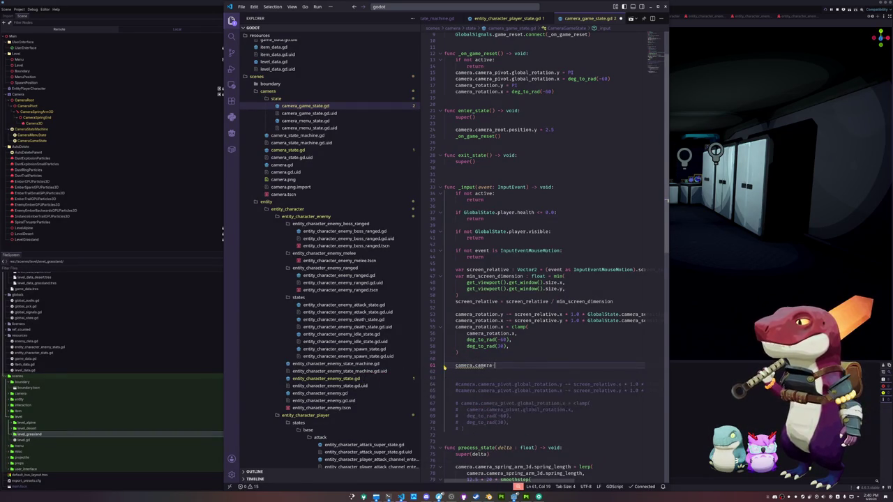
pyautogui.write('ivot.basis')
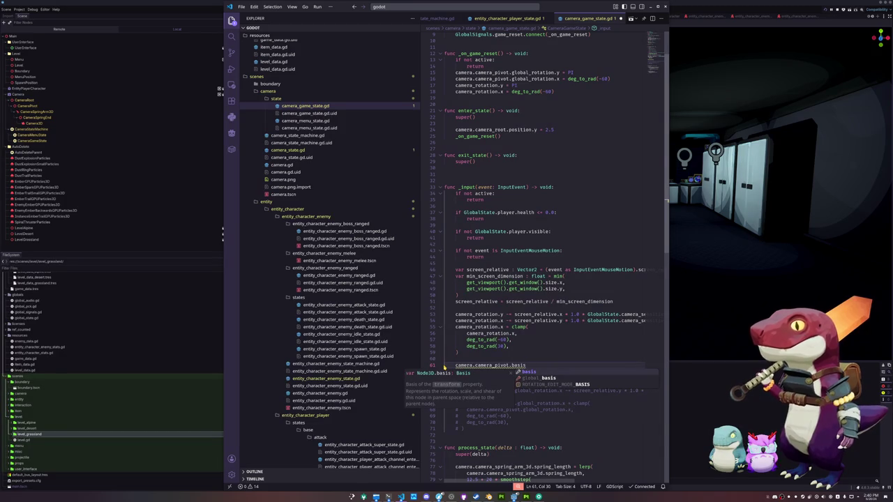
# Write camera.camera_pivot.global_basis = Basis.from_euler(Vector3(camera_rotation.x, camera_rotation.y, 0.0))
pyautogui.press('Down')
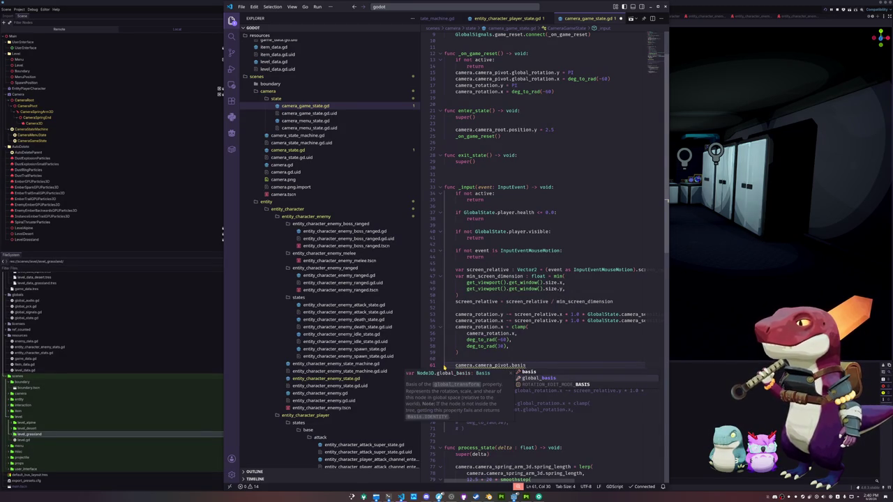
pyautogui.press('Up')
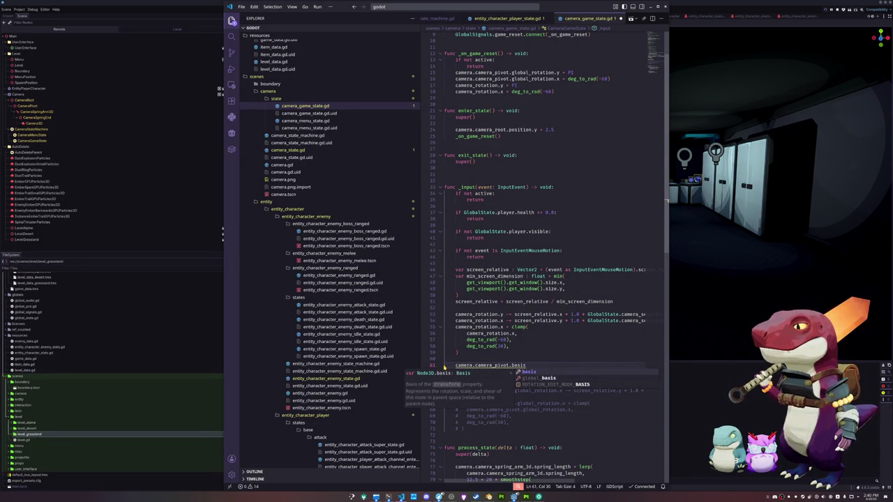
pyautogui.press('Return')
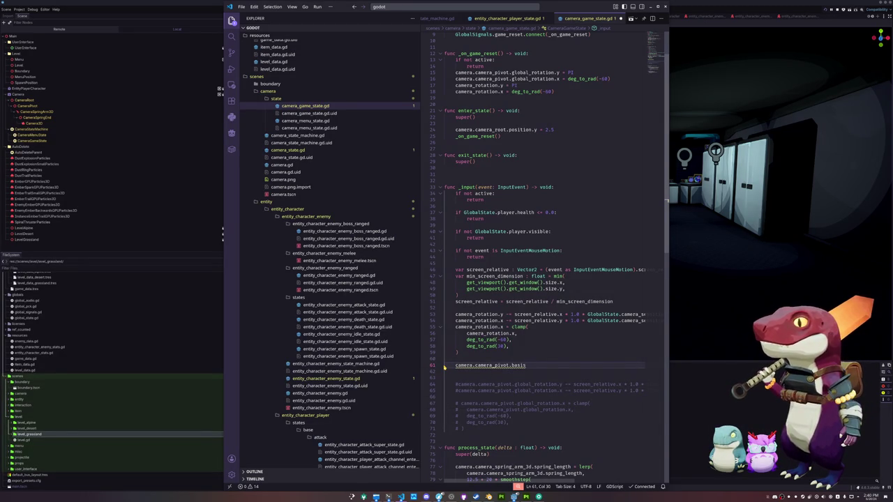
pyautogui.write('global_pos')
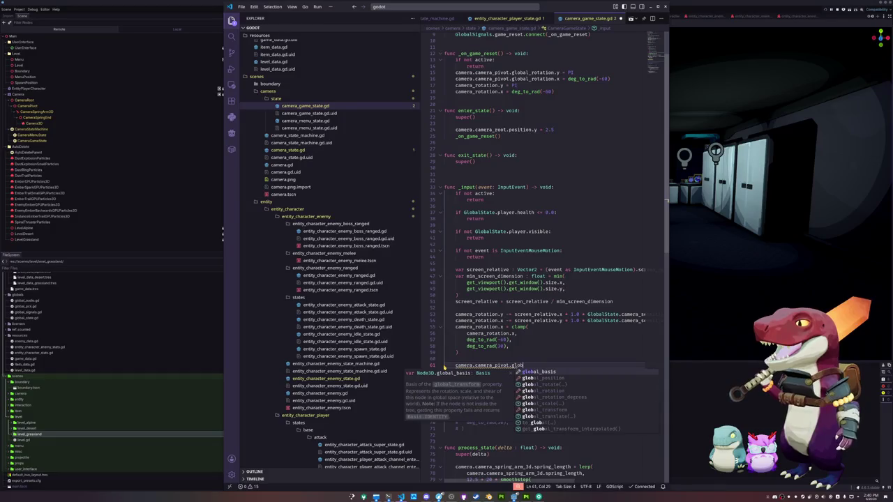
pyautogui.press('Escape')
pyautogui.press('BackSpace')
pyautogui.press('BackSpace')
pyautogui.press('BackSpace')
pyautogui.write('basis')
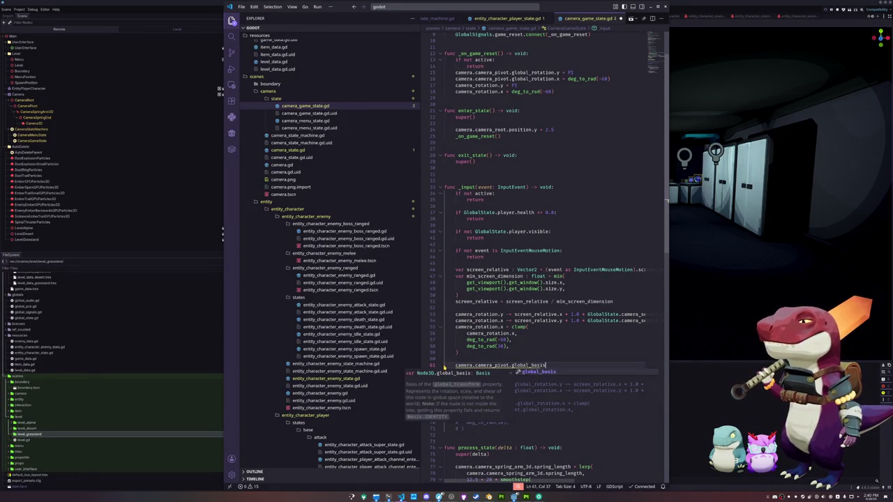
pyautogui.write(' = Basis')
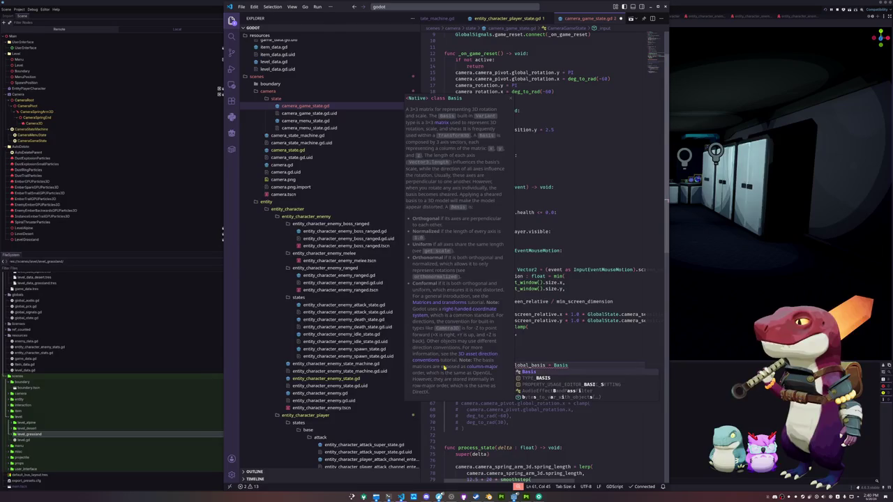
pyautogui.write('.from')
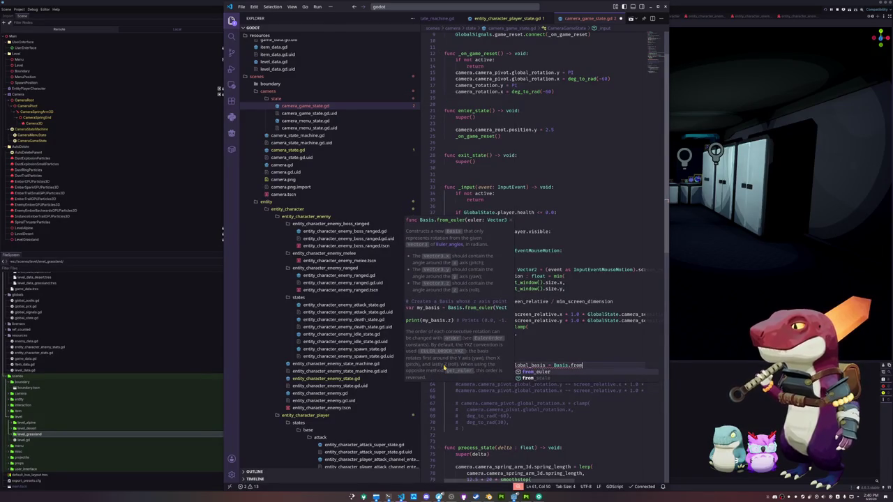
pyautogui.write('_euler(')
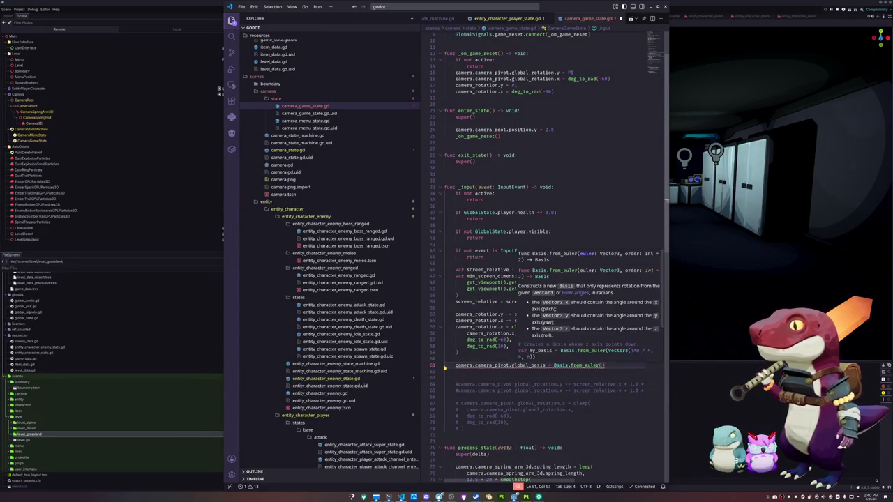
pyautogui.write('Vecto')
pyautogui.write('r3(')
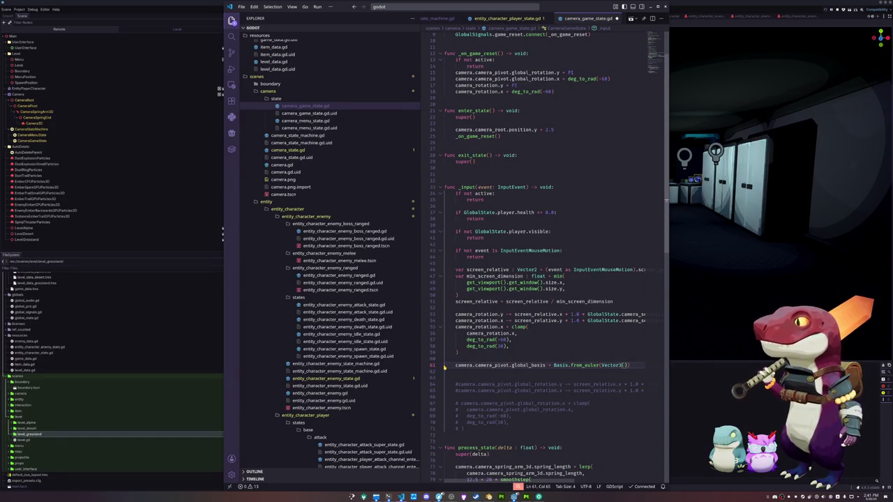
pyautogui.write('camera_')
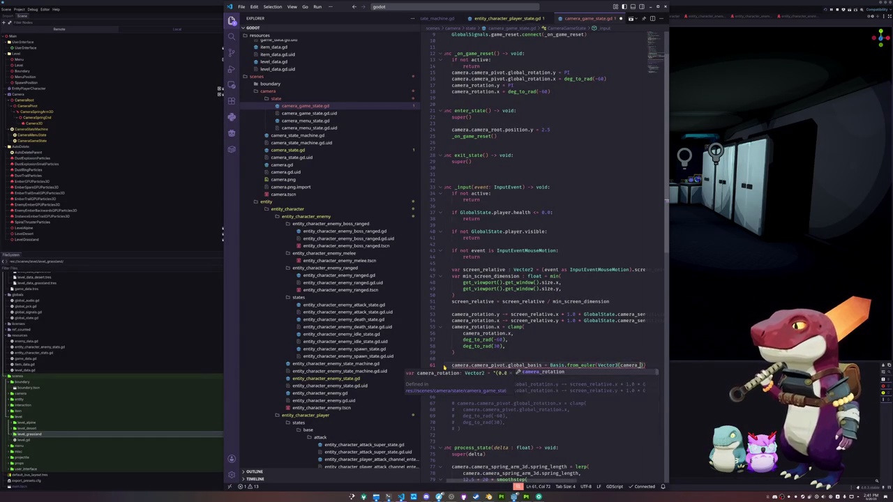
pyautogui.write('rotation.x, camer')
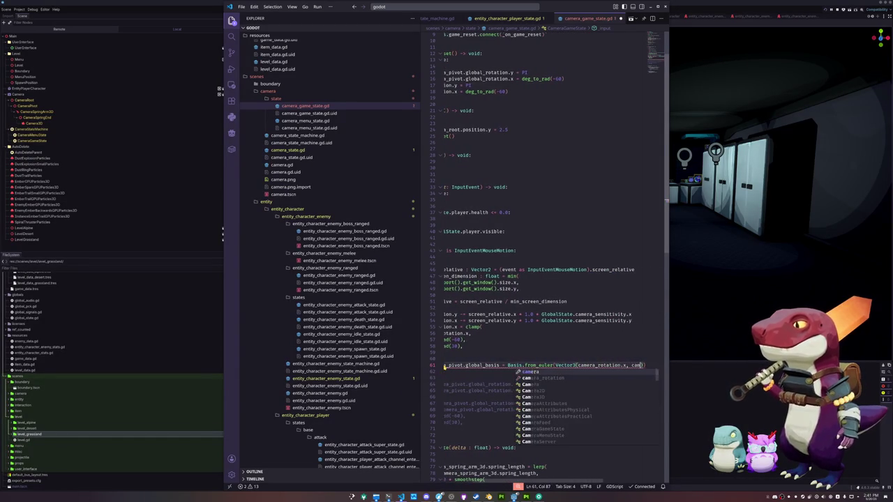
pyautogui.write('a')
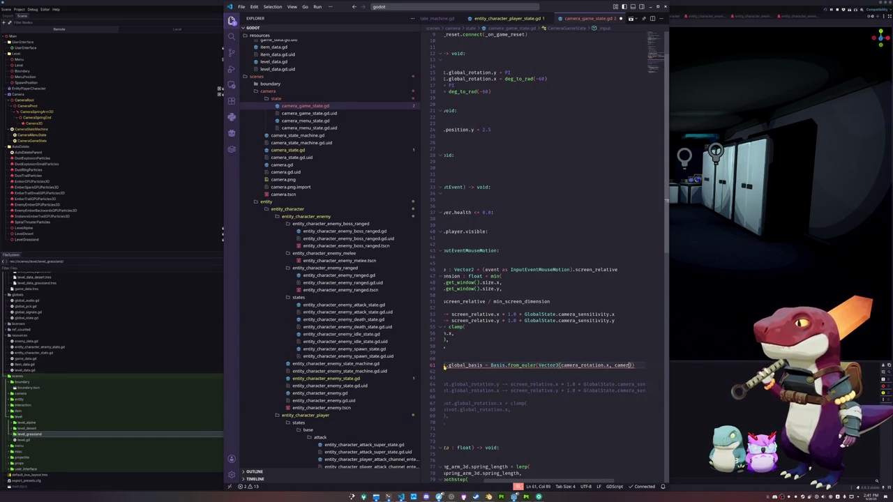
pyautogui.write('_rotation.y, 0 ')
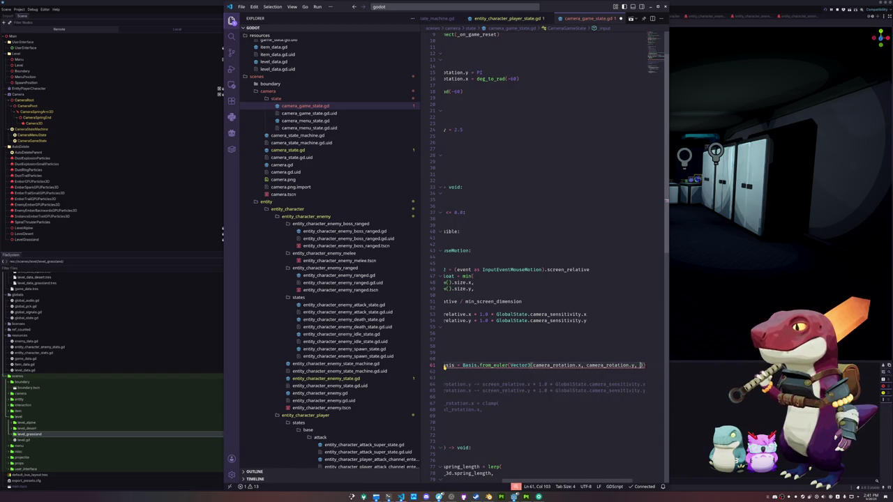
pyautogui.write('.0)')
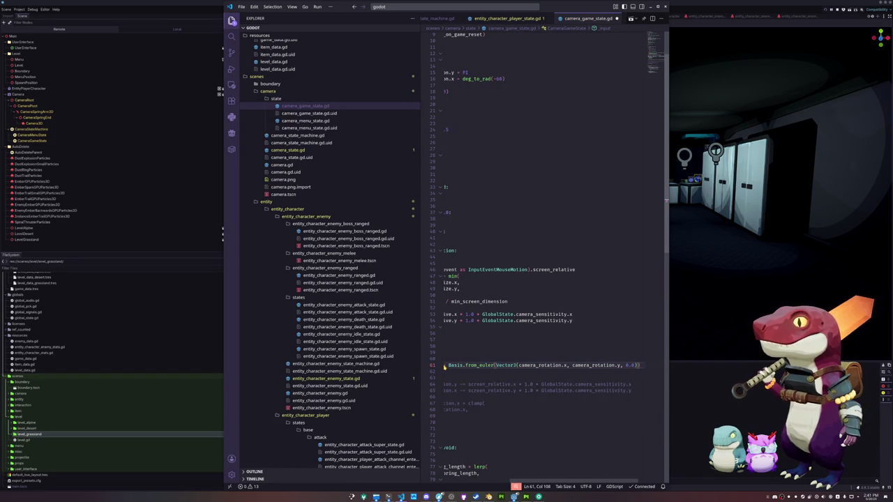
pyautogui.press('Return')
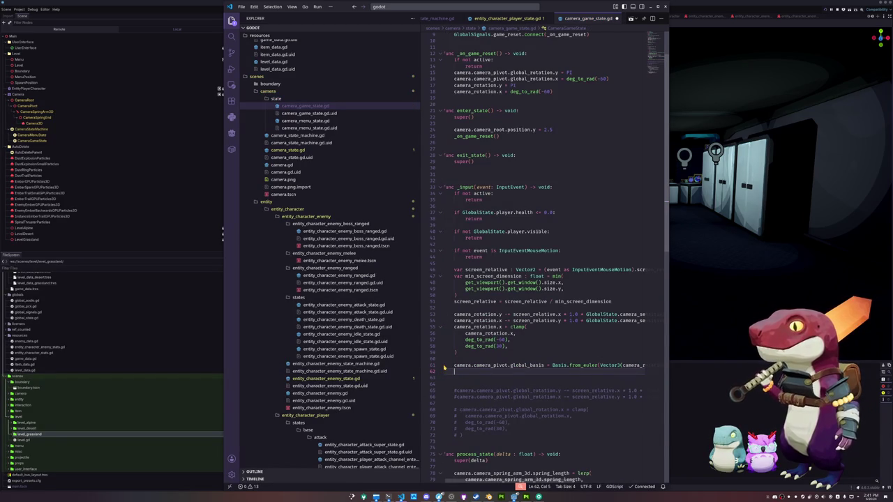
pyautogui.write('camera')
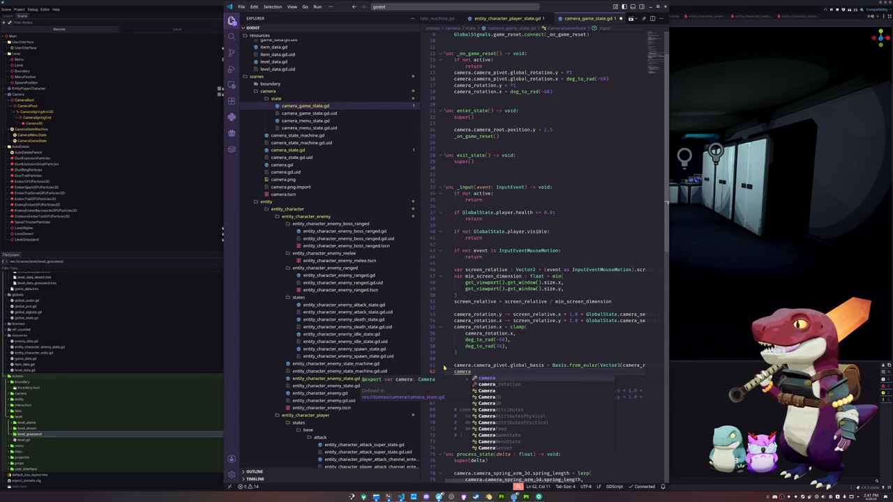
pyautogui.press('BackSpace')
pyautogui.press('BackSpace')
pyautogui.press('BackSpace')
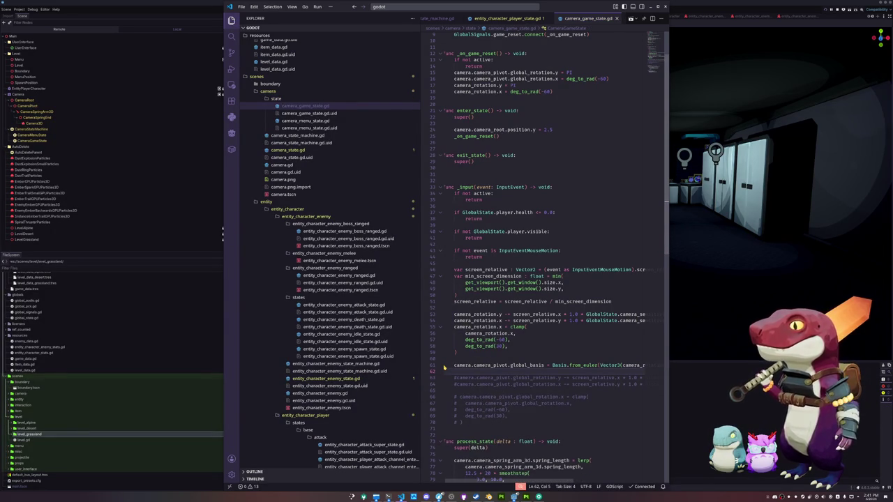
pyautogui.click(761, 416)
# Close the Export dialog, run the project with F5, start a game, then pause it
pyautogui.click(611, 417)
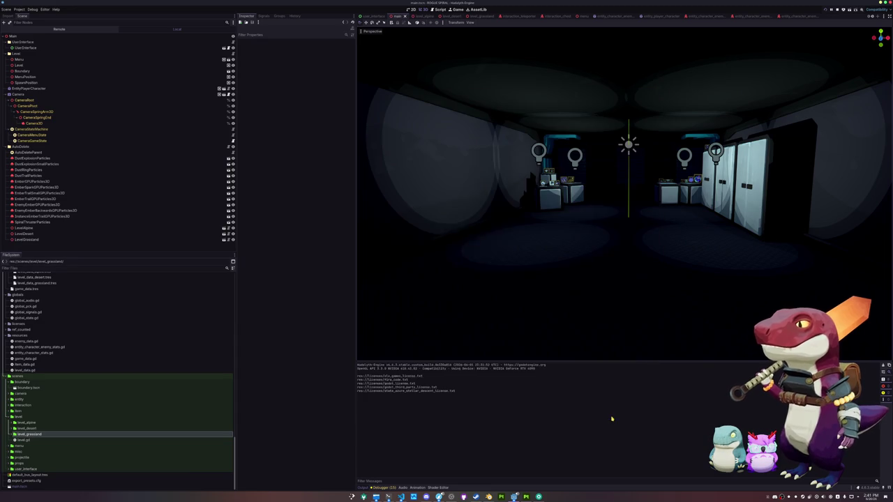
pyautogui.press('F5')
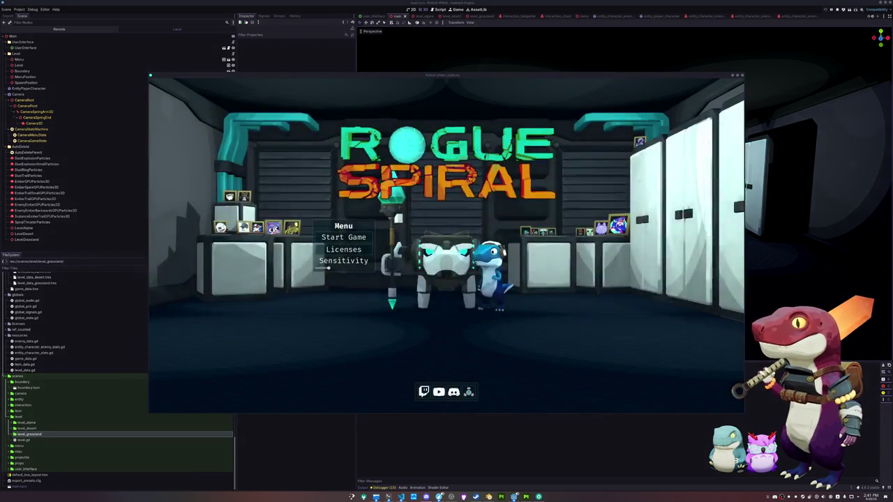
pyautogui.click(337, 238)
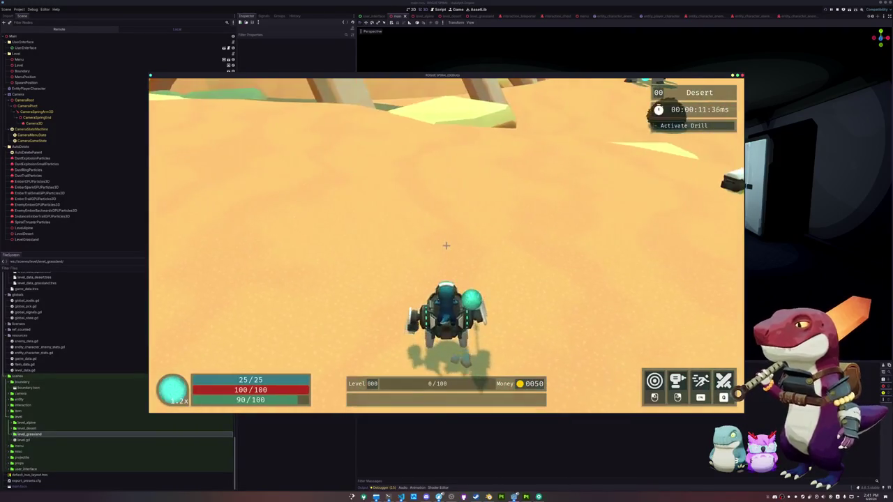
pyautogui.press('Escape')
pyautogui.click(19, 9)
# Open Project Settings, filter for 'frame', and browse the Display Window, Shading and Global Illumination settings
pyautogui.click(19, 10)
pyautogui.click(32, 20)
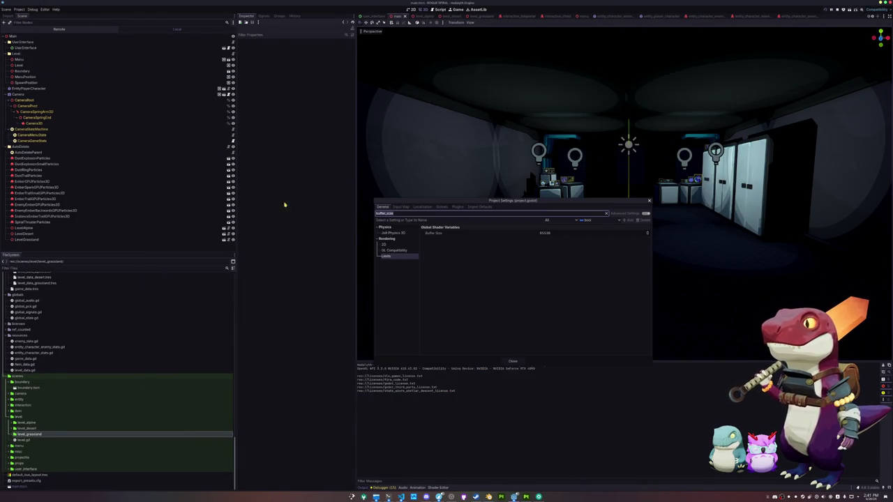
pyautogui.write('frame')
pyautogui.click(397, 234)
pyautogui.click(395, 244)
pyautogui.click(396, 249)
pyautogui.click(388, 256)
pyautogui.click(394, 262)
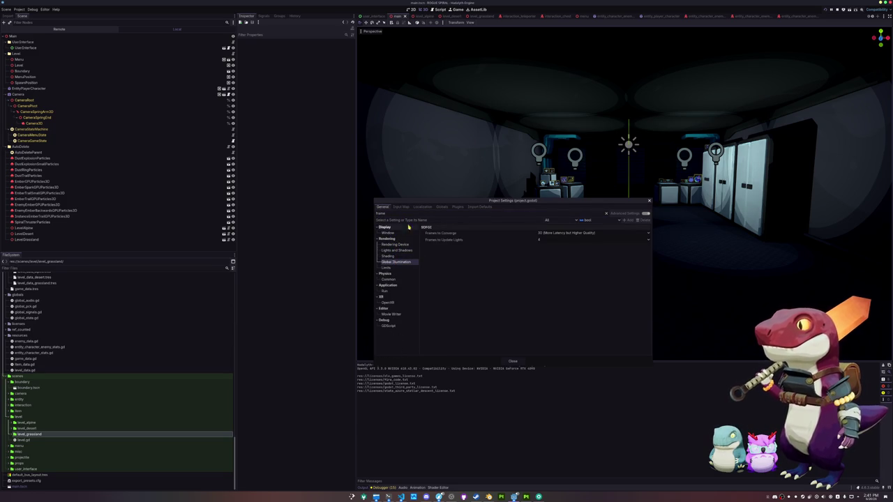
pyautogui.write('hal')
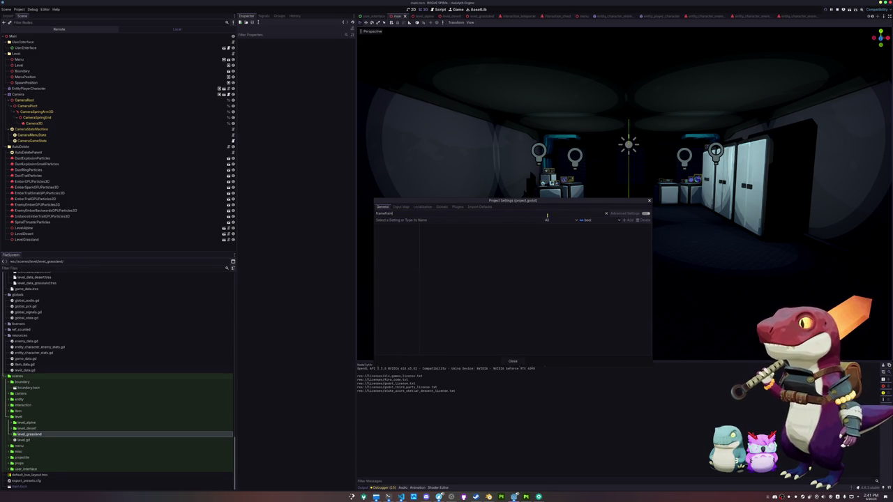
pyautogui.press('BackSpace')
pyautogui.press('BackSpace')
pyautogui.press('BackSpace')
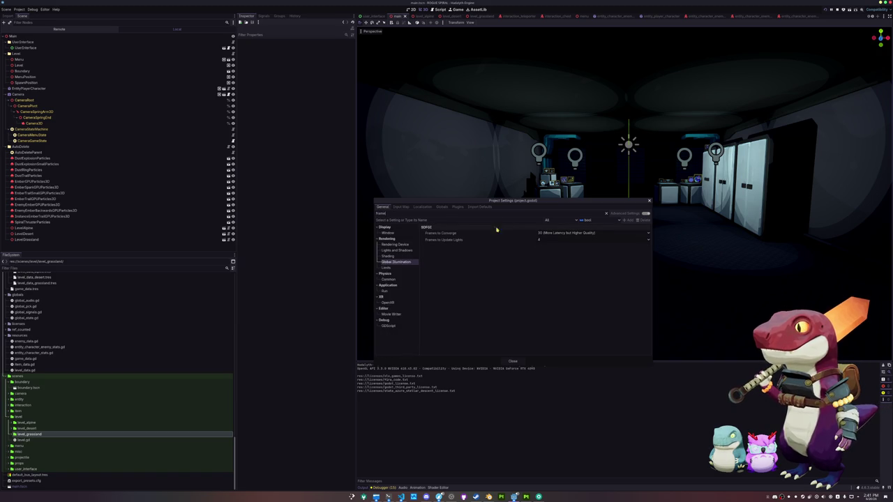
# Browse the rendering Limits, Lights and Shadows, and Rendering Device V-Sync settings
pyautogui.click(392, 233)
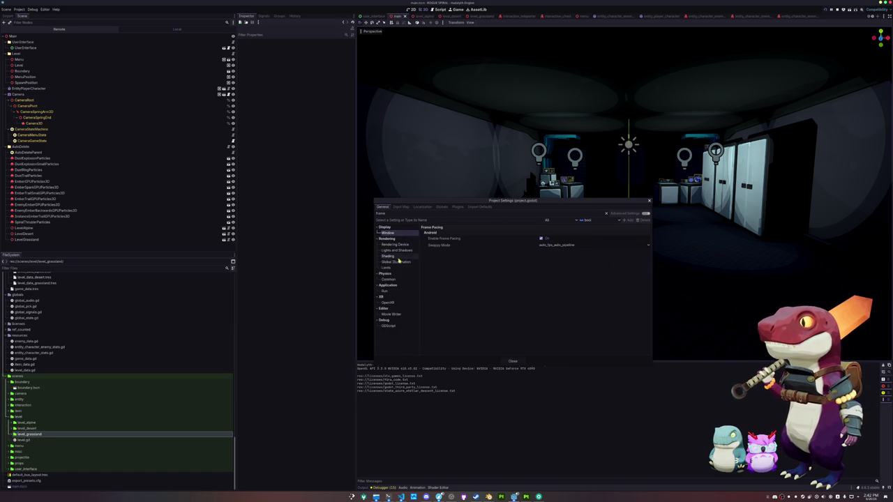
pyautogui.click(397, 269)
pyautogui.click(400, 263)
pyautogui.click(400, 256)
pyautogui.click(401, 251)
pyautogui.click(403, 245)
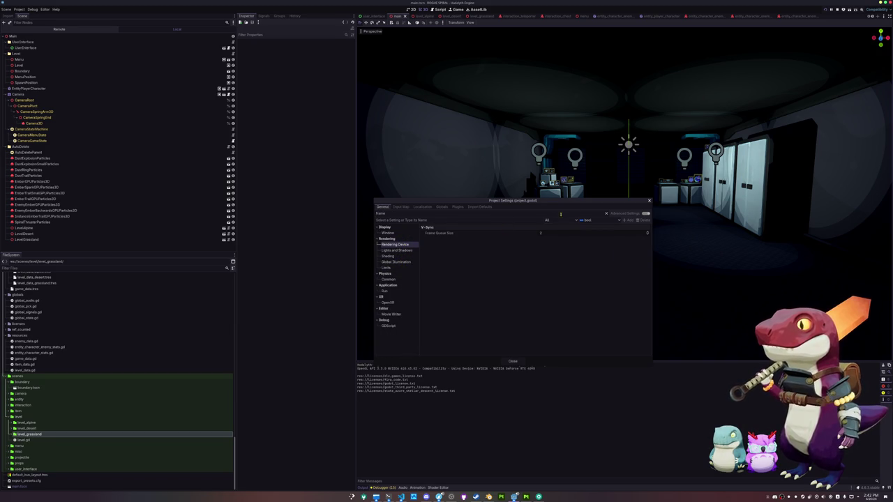
# Enable Advanced Settings and scroll through the Display Window settings
pyautogui.click(606, 214)
pyautogui.scroll(-3, 512, 272)
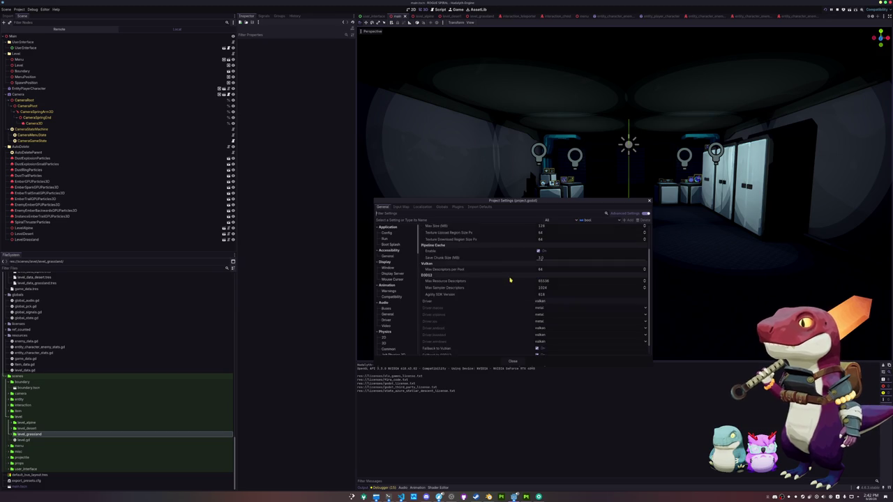
pyautogui.click(388, 268)
pyautogui.scroll(-5, 520, 298)
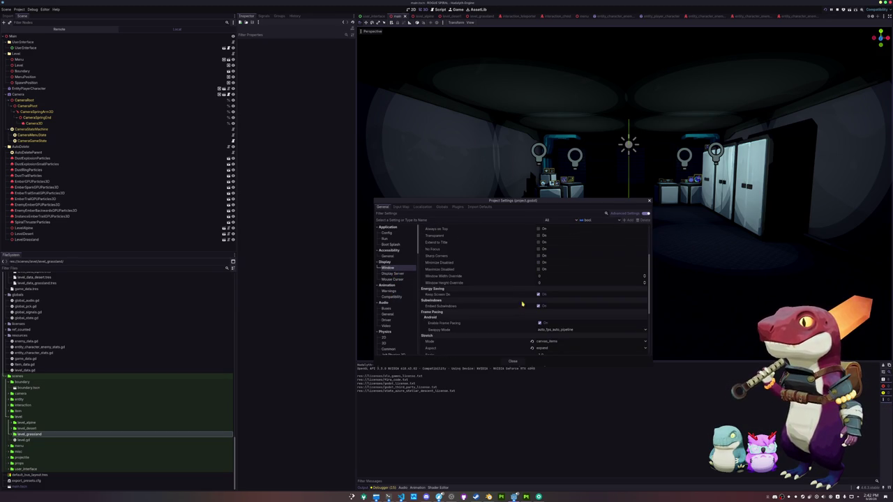
pyautogui.scroll(-2, 525, 305)
pyautogui.scroll(-2, 532, 309)
pyautogui.scroll(3, 529, 314)
pyautogui.scroll(-3, 520, 316)
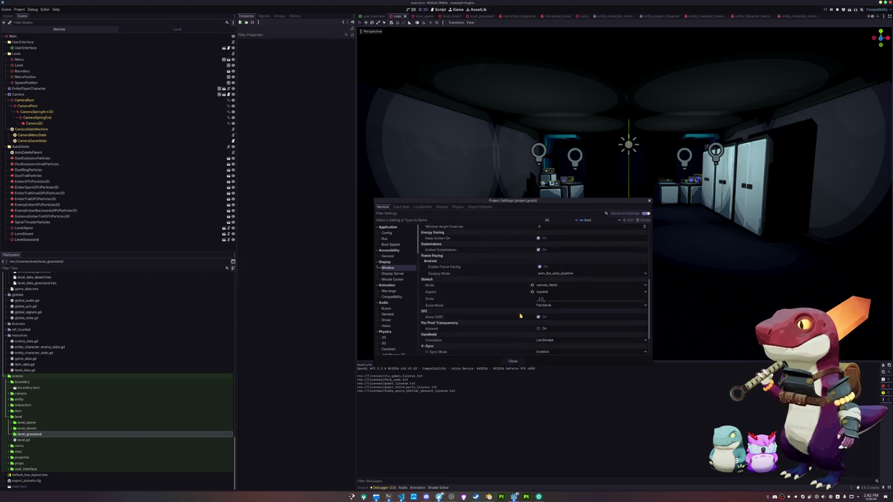
# Review Display Server, Mouse Cursor, Boot Splash and Run settings, select Max FPS, and close Project Settings
pyautogui.click(392, 274)
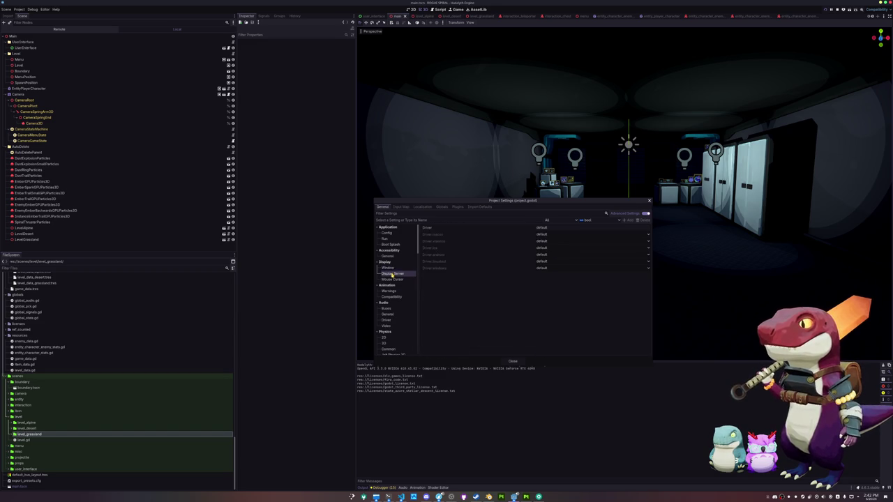
pyautogui.click(391, 279)
pyautogui.click(387, 267)
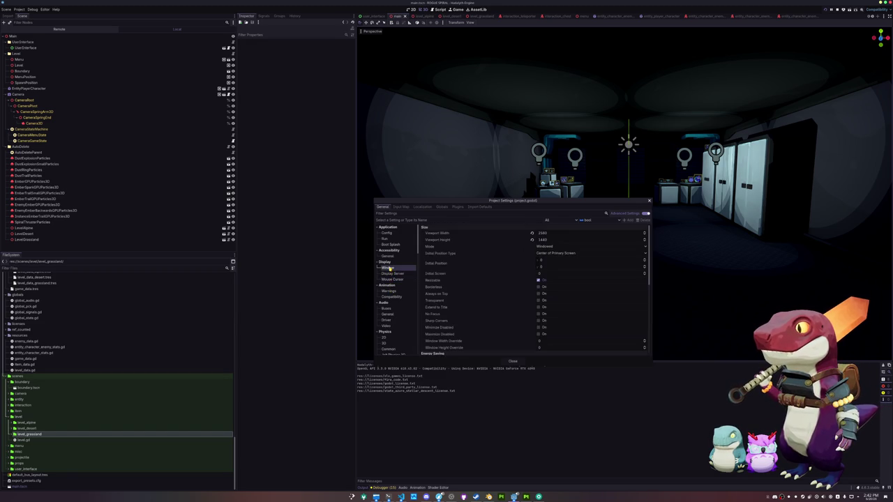
pyautogui.click(391, 245)
pyautogui.click(389, 239)
pyautogui.click(548, 283)
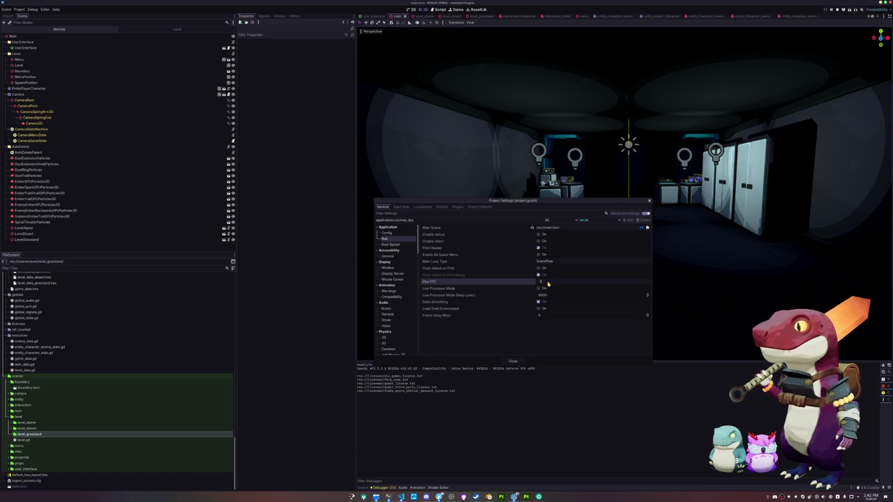
pyautogui.click(512, 360)
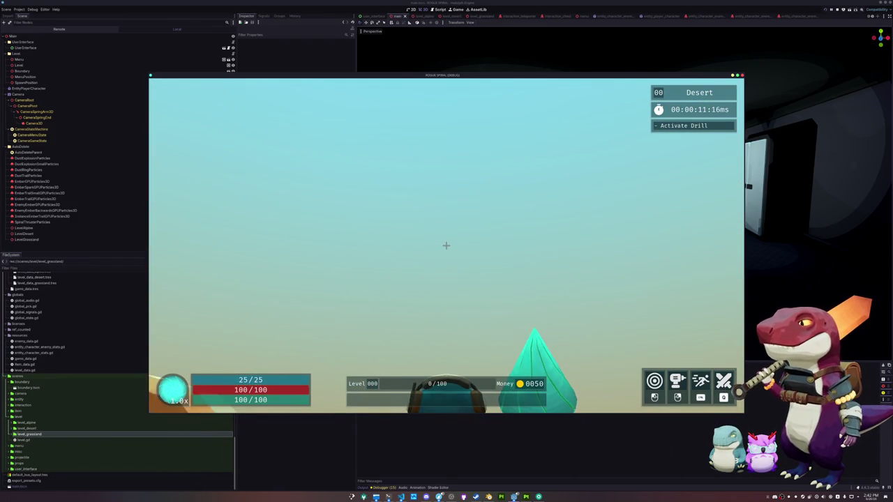
# Stop the Desert test run with F8, then switch to the terminal and back to the editor
pyautogui.press('F8')
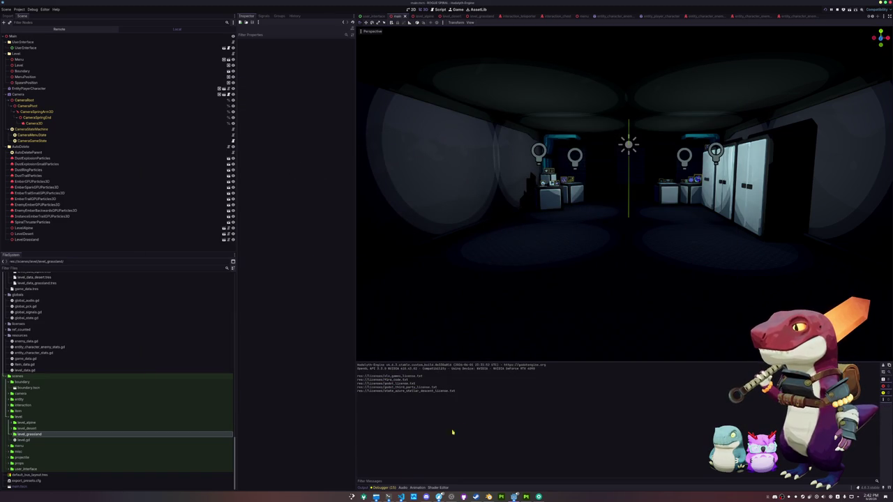
pyautogui.click(389, 496)
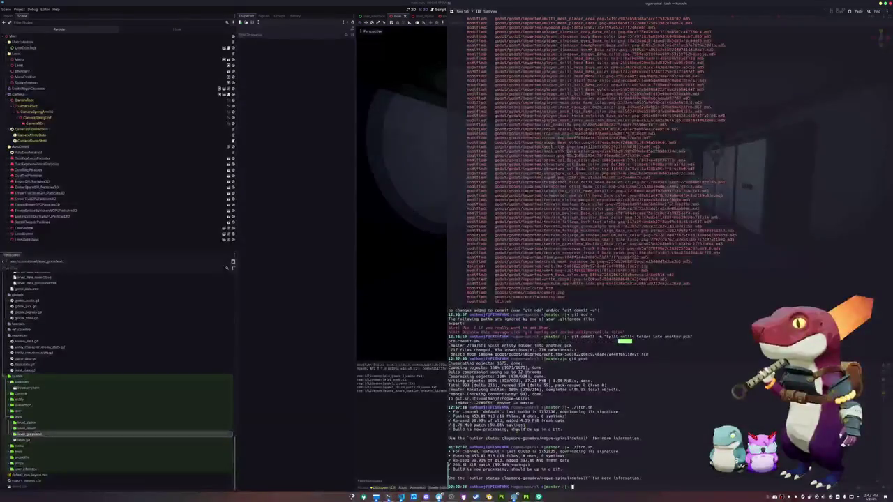
pyautogui.click(419, 442)
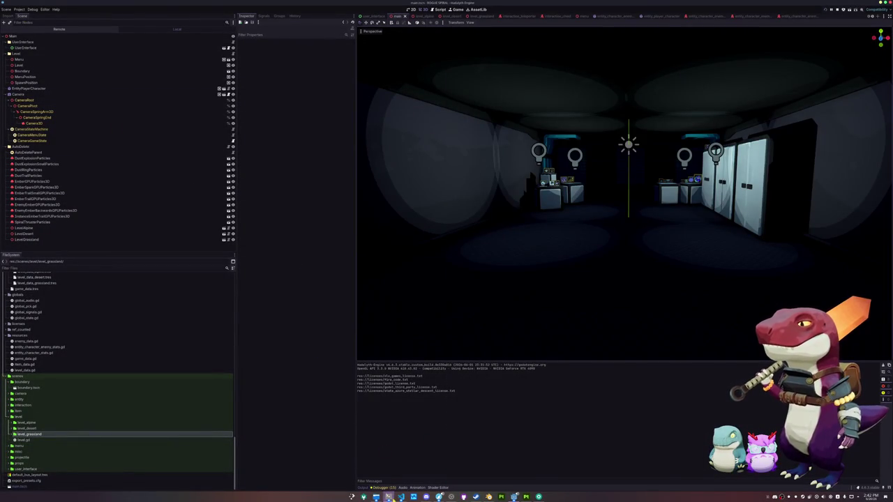
# Comment out the Basis.from_euler line 61, uncomment the old rotation code on lines 62–71, and run the game
pyautogui.click(401, 497)
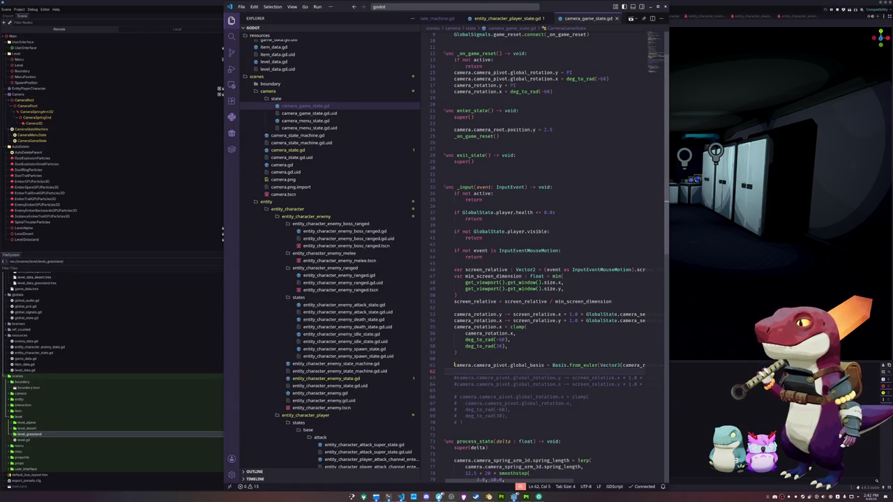
pyautogui.hotkey('ctrl', '/')
pyautogui.hotkey('shift', 'Down')
pyautogui.hotkey('shift', 'Down')
pyautogui.hotkey('shift', 'Down')
pyautogui.hotkey('ctrl', '/')
pyautogui.click(456, 371)
pyautogui.doubleClick(466, 364)
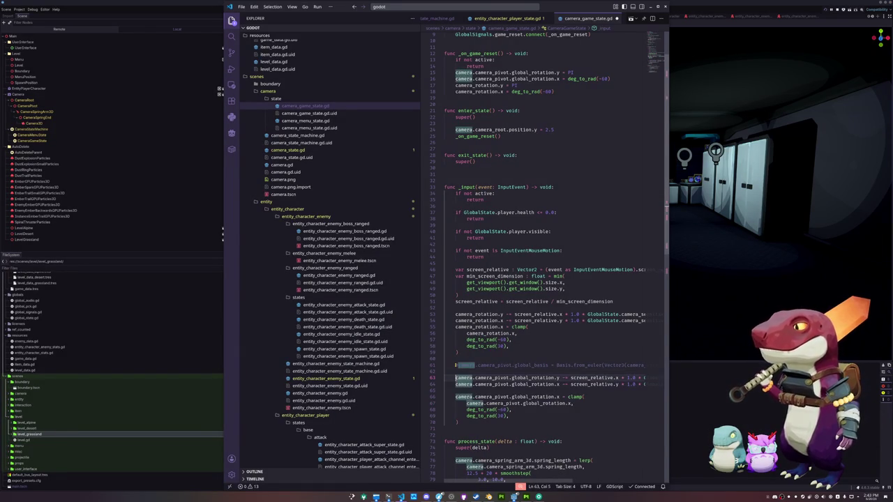
pyautogui.press('F5')
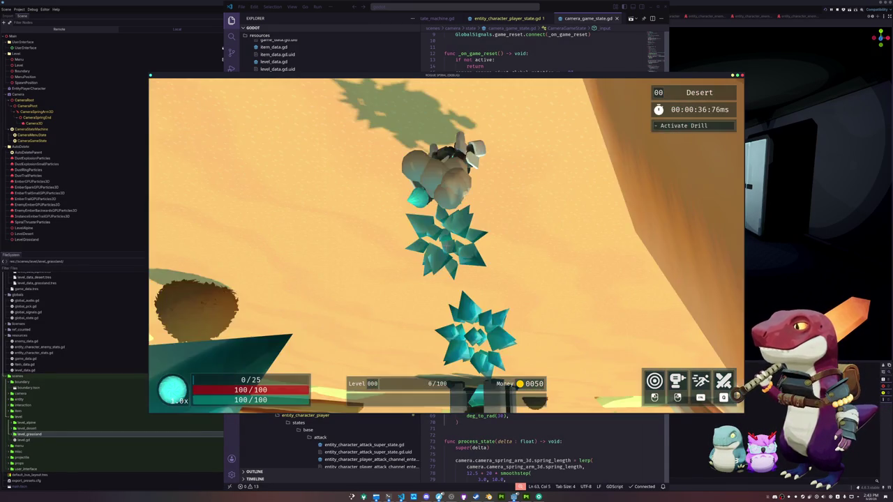
# Restore the Basis.from_euler fix, retest the camera in-game, and exit through the pause menu
pyautogui.hotkey('alt', 'Tab')
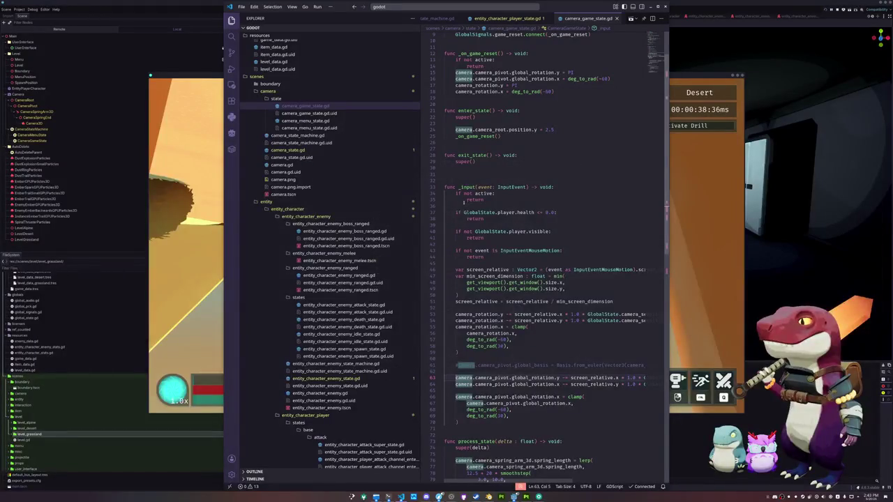
pyautogui.hotkey('shift', 'Down')
pyautogui.hotkey('shift', 'Down')
pyautogui.hotkey('shift', 'Down')
pyautogui.hotkey('ctrl', '/')
pyautogui.press('Up')
pyautogui.press('Up')
pyautogui.hotkey('ctrl', '/')
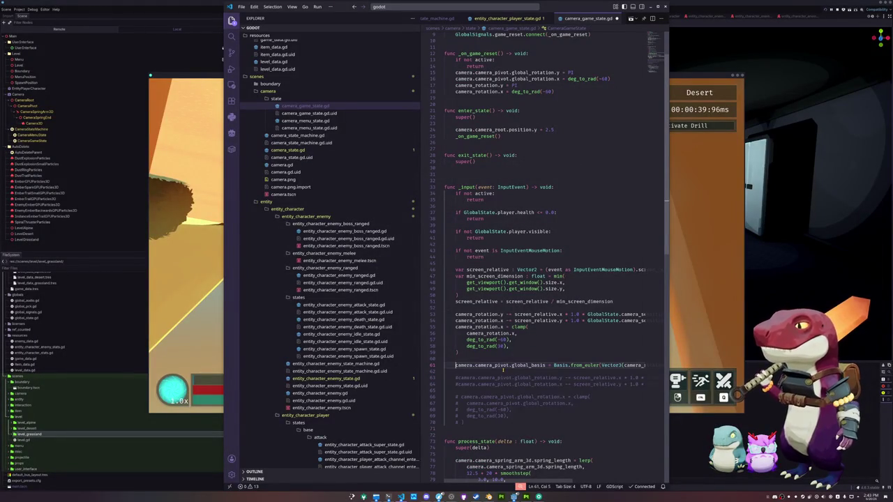
pyautogui.press('Down')
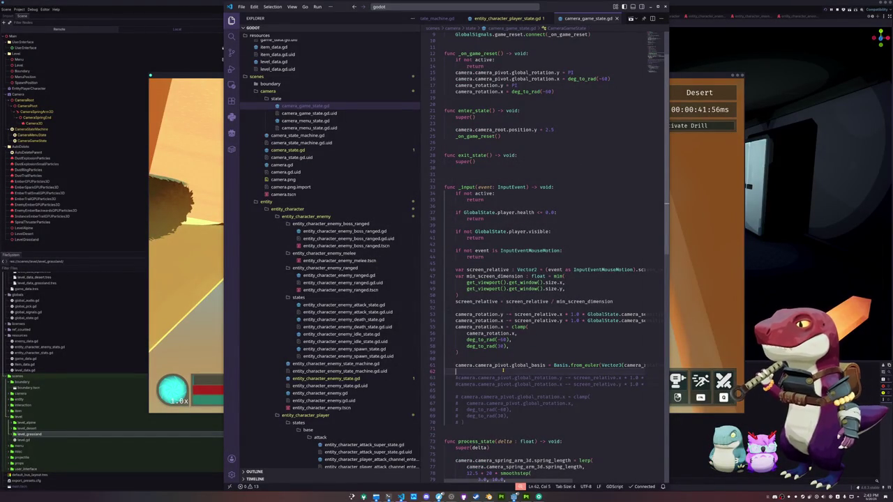
pyautogui.hotkey('alt', 'Tab')
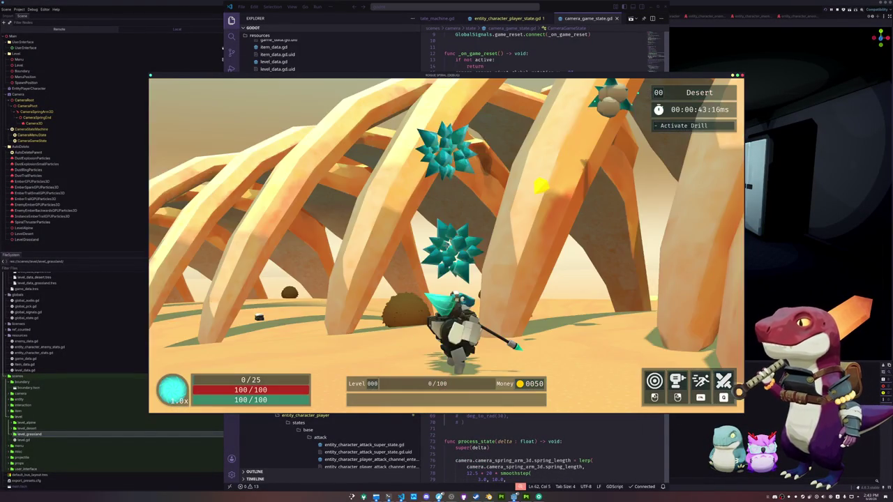
pyautogui.press('a')
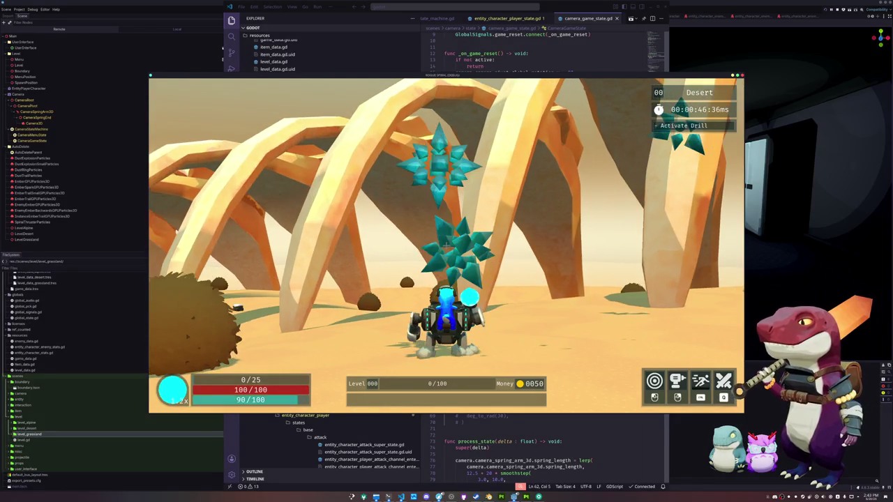
pyautogui.press('Escape')
pyautogui.click(447, 256)
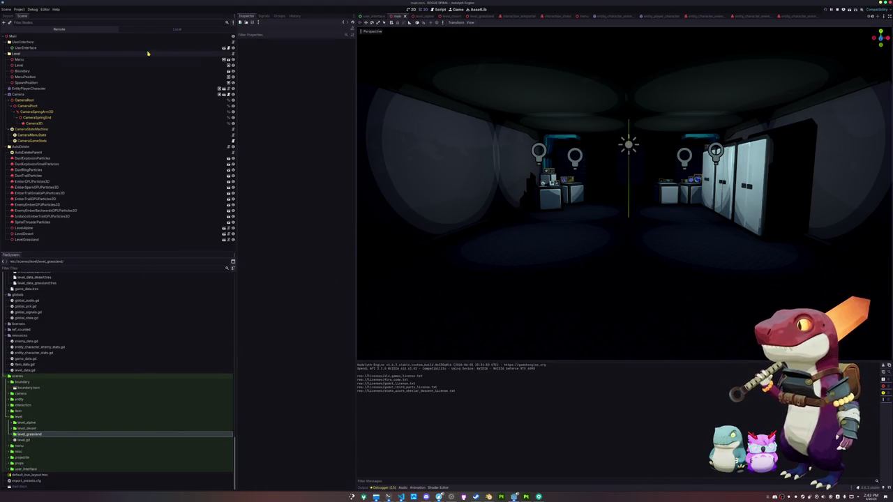
# Reset Max FPS to 0 in Project Settings and clear the Output log
pyautogui.click(19, 9)
pyautogui.click(35, 16)
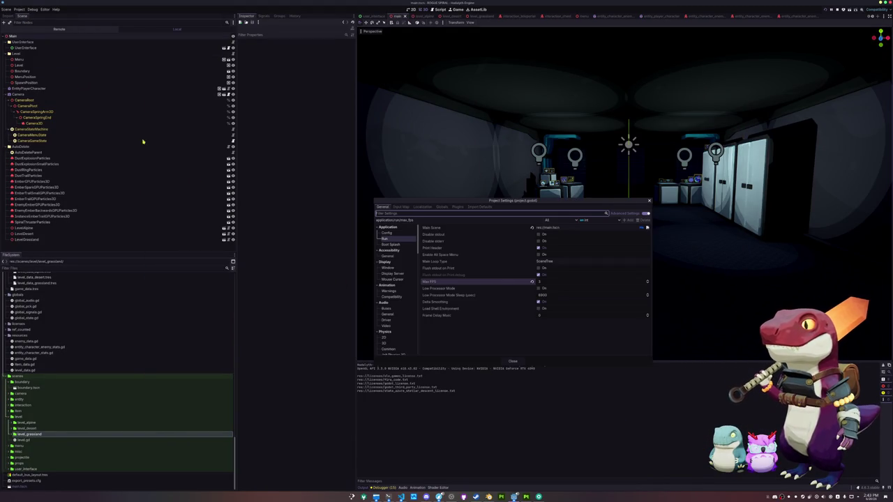
pyautogui.click(532, 282)
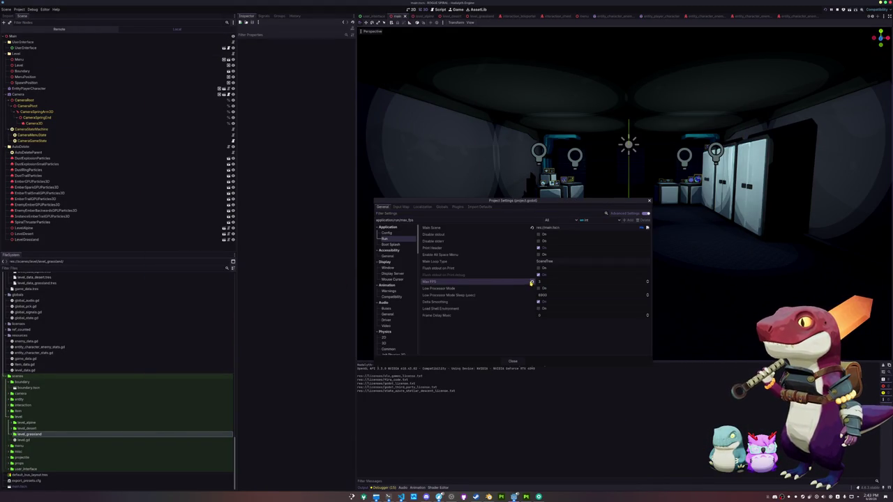
pyautogui.click(512, 360)
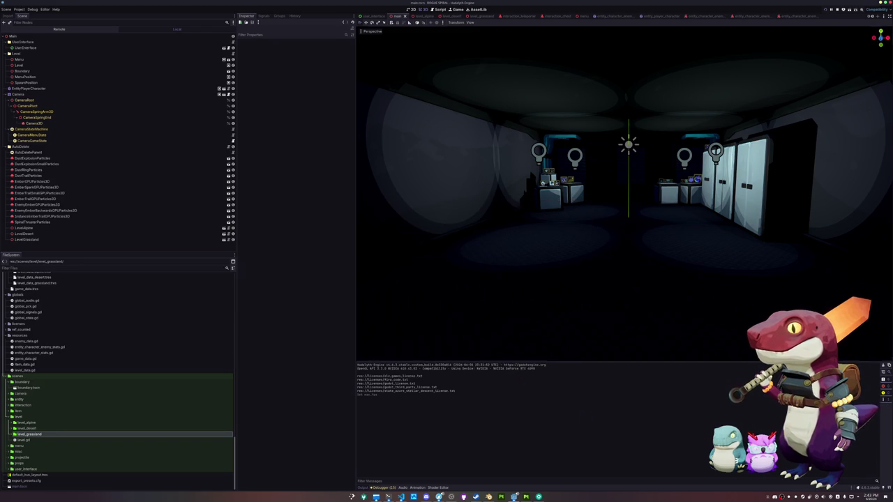
pyautogui.click(883, 365)
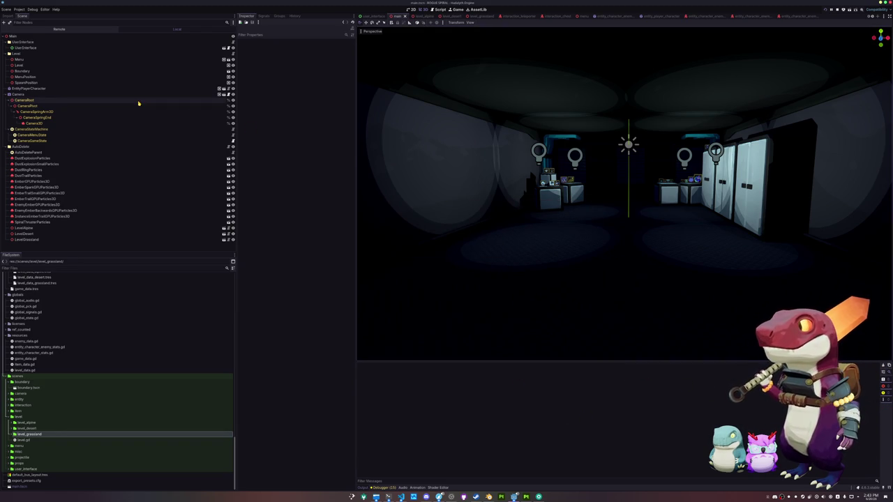
# Export all presets as a Release build, then bring the terminal forward
pyautogui.click(18, 9)
pyautogui.click(23, 37)
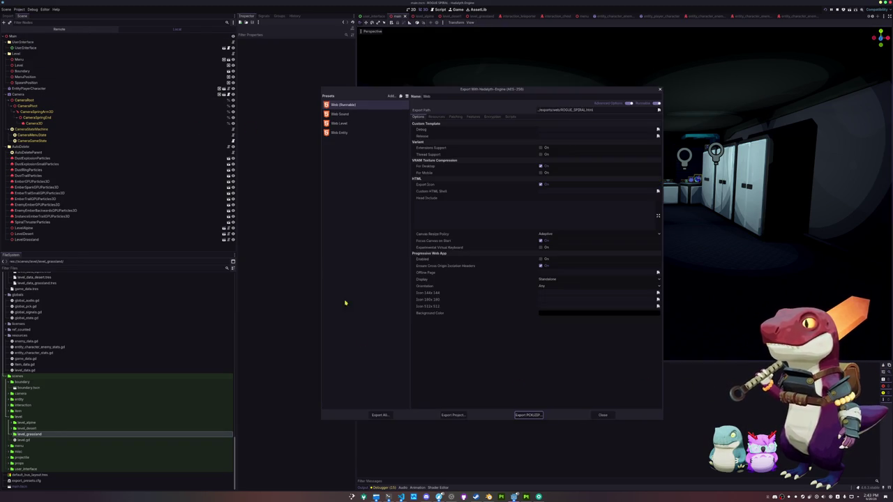
pyautogui.click(380, 415)
pyautogui.click(471, 256)
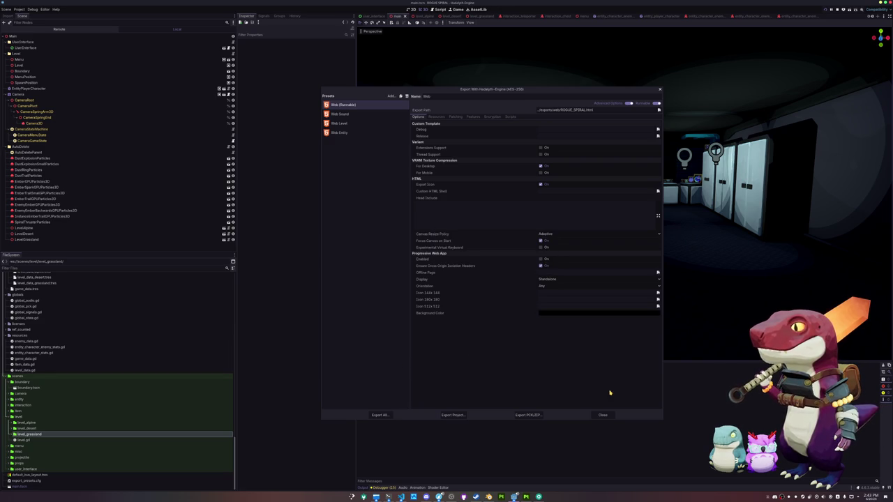
pyautogui.click(602, 415)
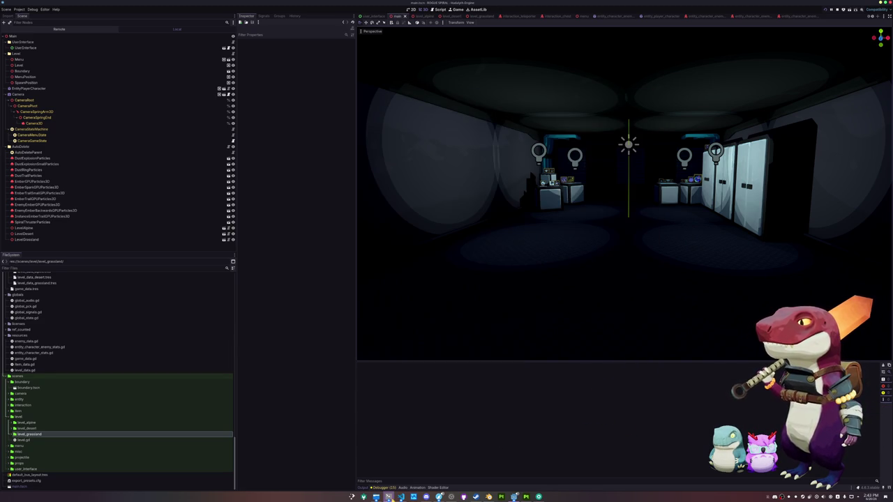
pyautogui.click(389, 497)
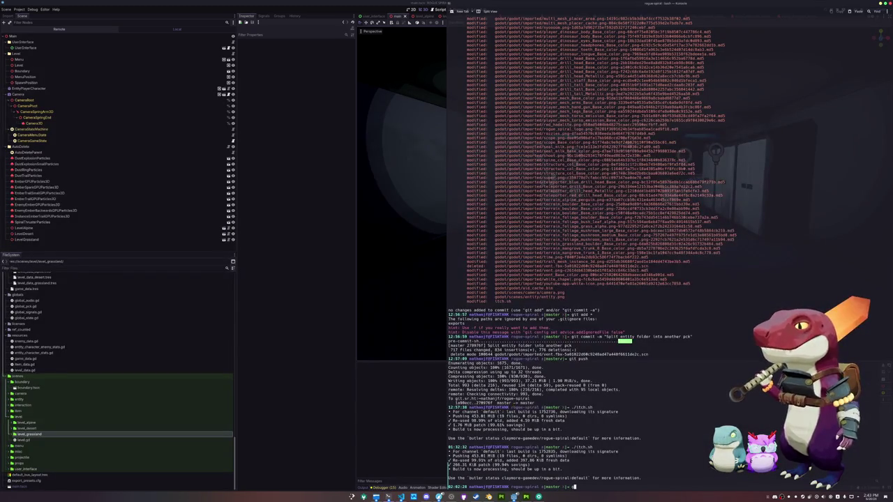
pyautogui.write('./itch.sh')
# Rerun the itch upload script, check the repository's changed files, and stage all changes
pyautogui.press('Return')
pyautogui.write('git stat')
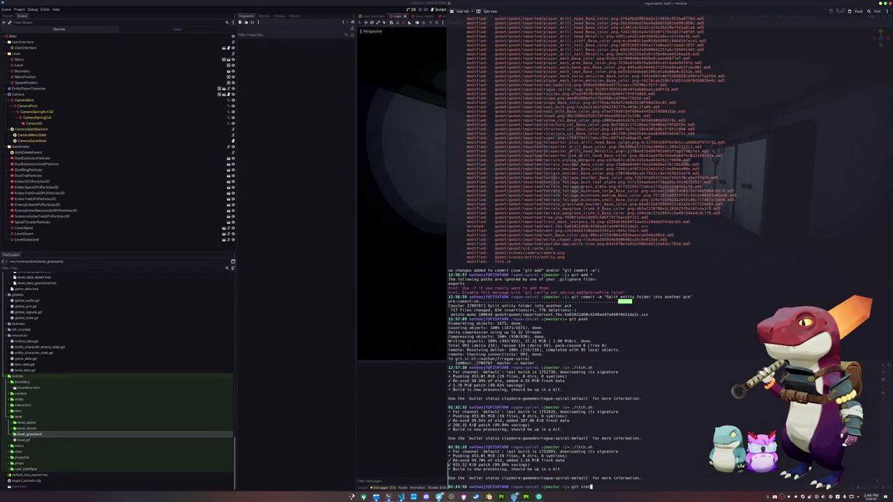
pyautogui.write('us')
pyautogui.press('Return')
pyautogui.write('git add -')
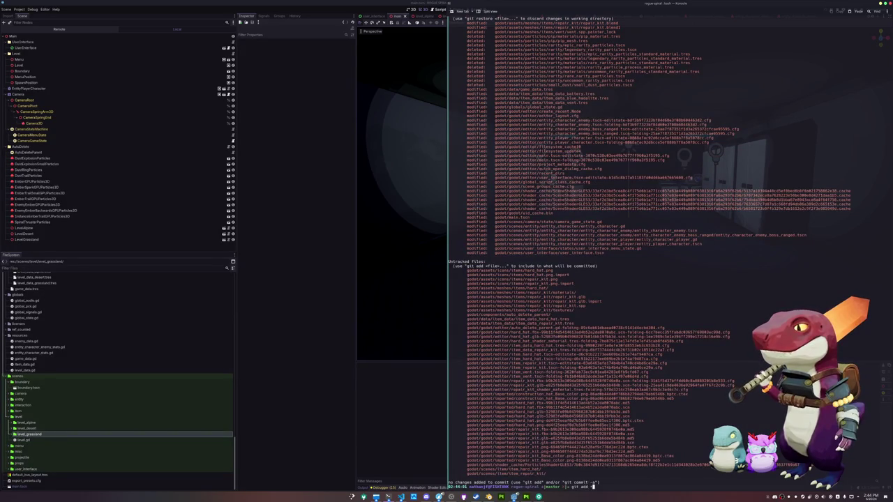
pyautogui.press('Return')
# Commit with the shader-compilation and camera-flip fix message, then git push to the remote
pyautogui.write('git commit -m "Added attempt at shader compilation and made the camera not able to be')
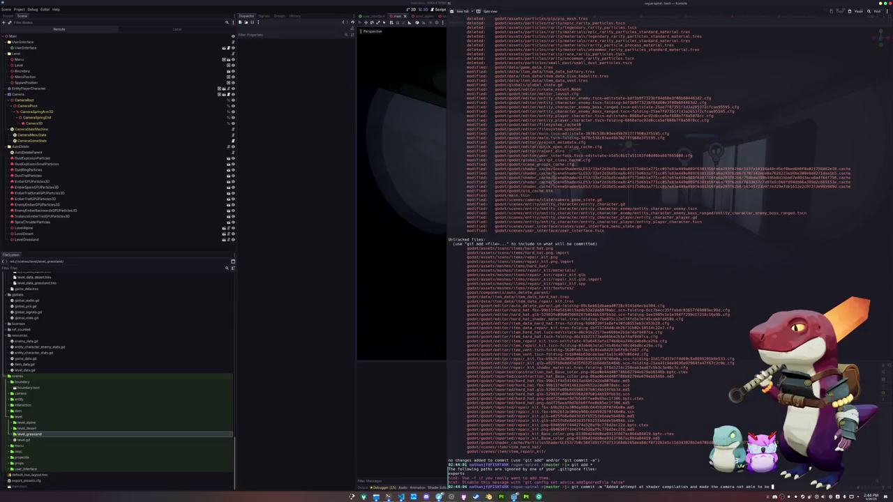
pyautogui.press('Return')
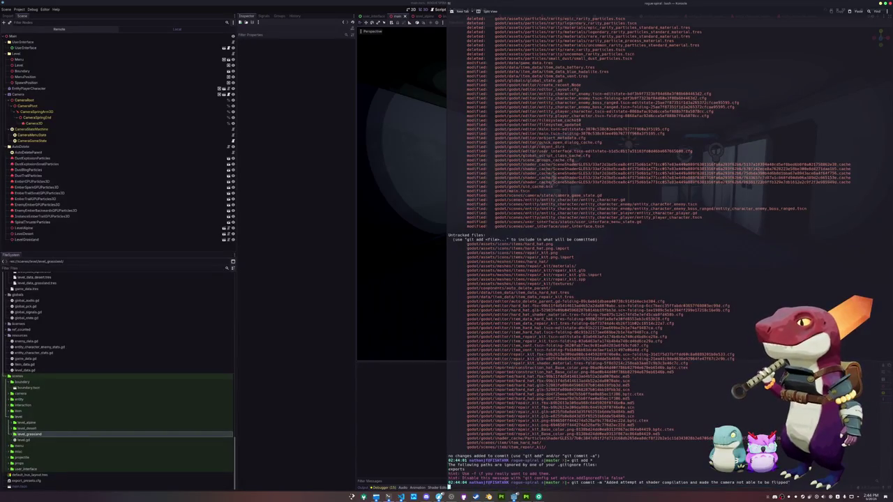
pyautogui.write('git push')
pyautogui.press('Return')
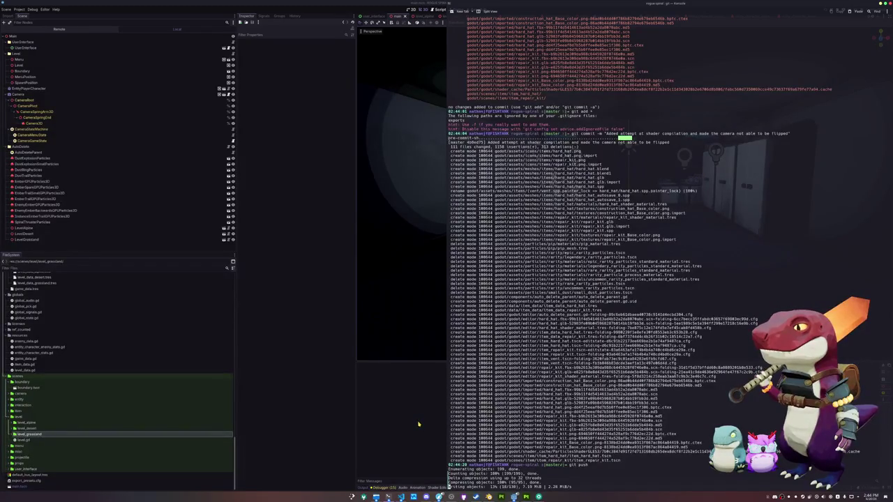
pyautogui.click(418, 424)
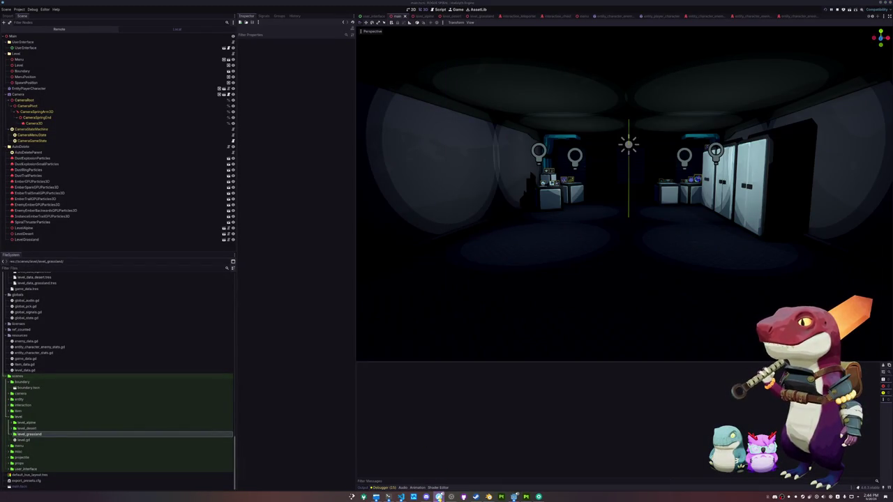
# Dismiss the calculator and export all web presets again as a Release build
pyautogui.click(438, 496)
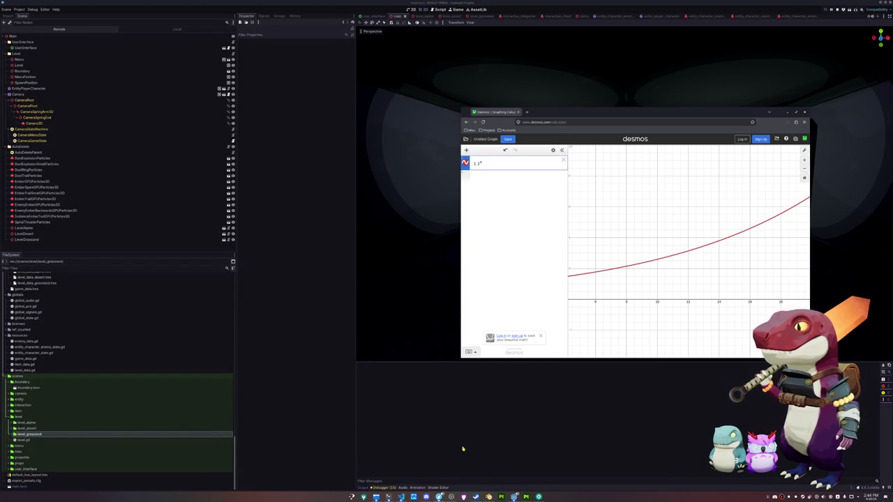
pyautogui.click(302, 323)
pyautogui.click(19, 9)
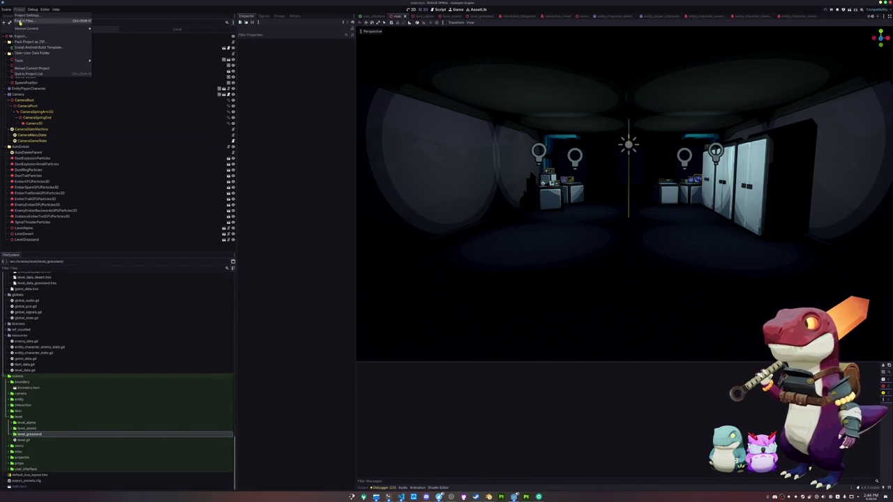
pyautogui.click(26, 36)
pyautogui.click(381, 415)
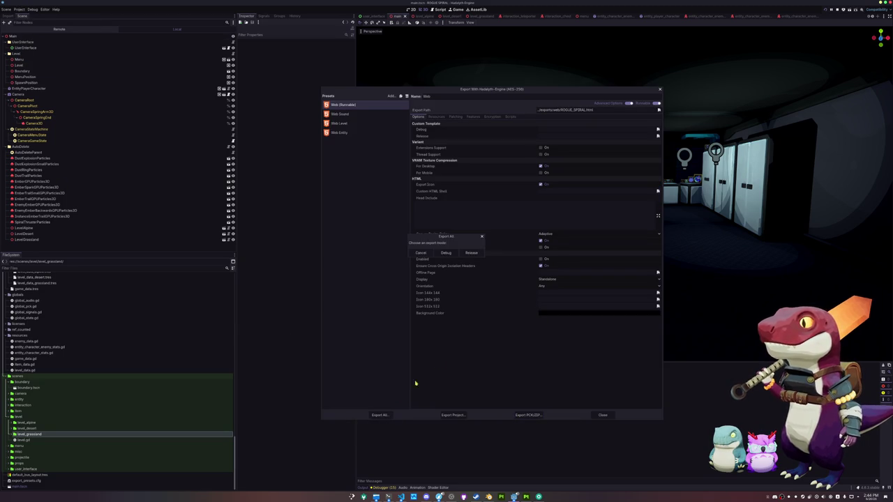
pyautogui.click(472, 258)
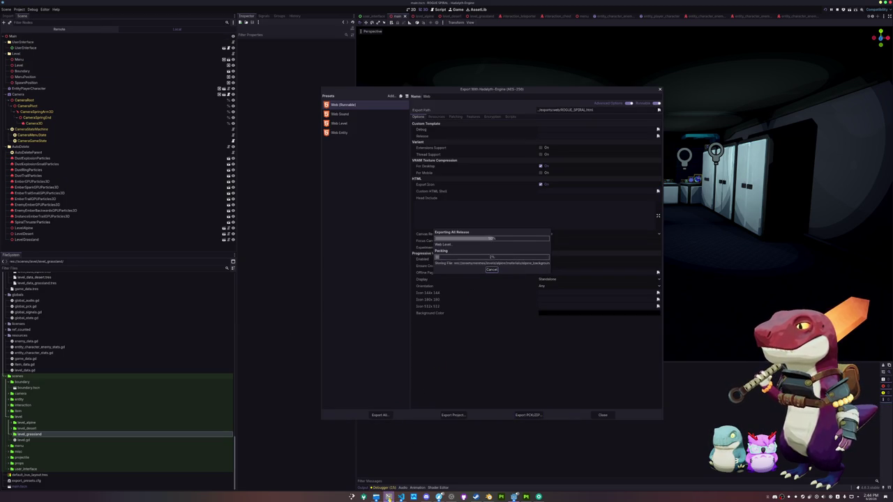
pyautogui.click(388, 496)
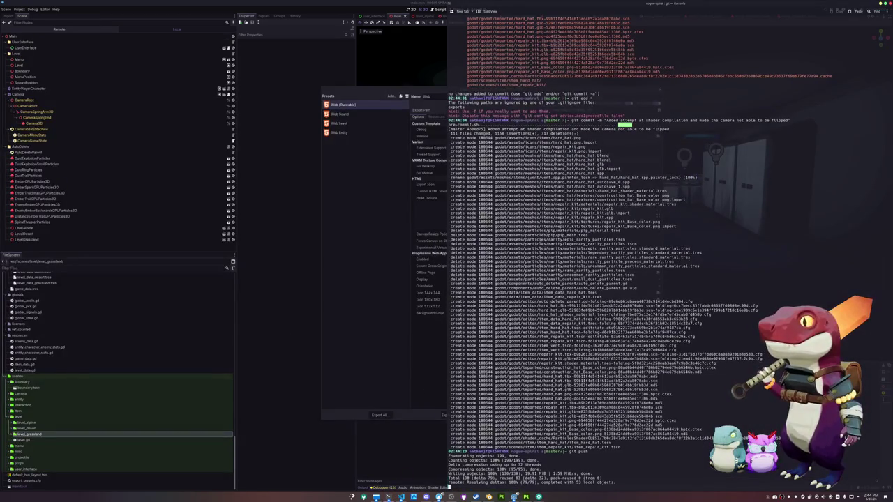
# In a new terminal, cd into Documents/SourceHut/rogue-spiral and run ./itch.sh to upload the build
pyautogui.hotkey('ctrl', 'alt', 't')
pyautogui.write('cd Bu')
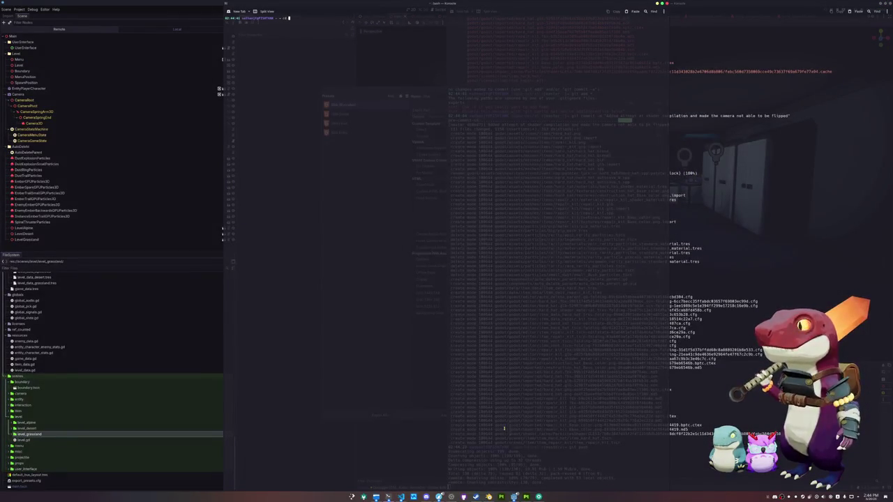
pyautogui.press('Tab')
pyautogui.write('So')
pyautogui.press('Tab')
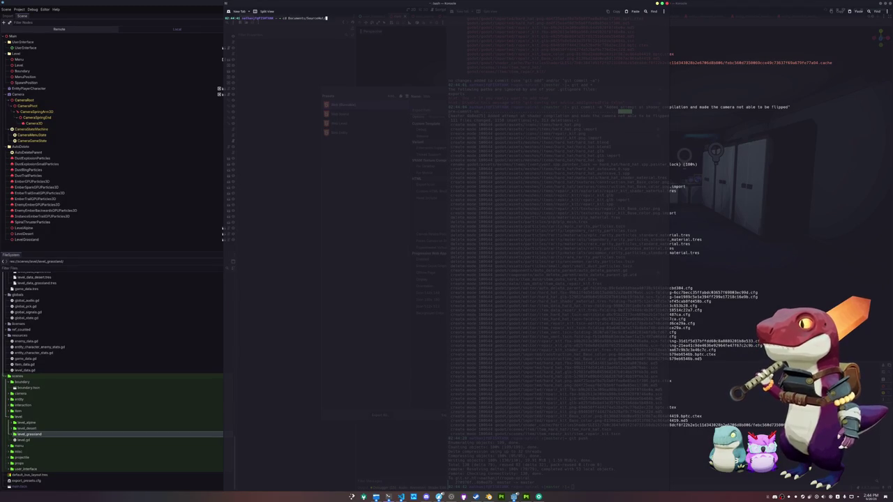
pyautogui.write('h')
pyautogui.press('Tab')
pyautogui.press('Tab')
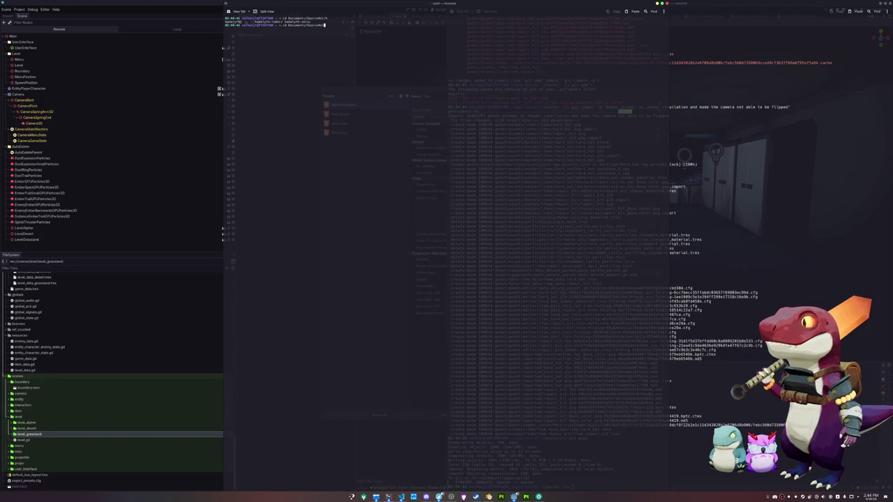
pyautogui.press('Tab')
pyautogui.press('Tab')
pyautogui.write('r')
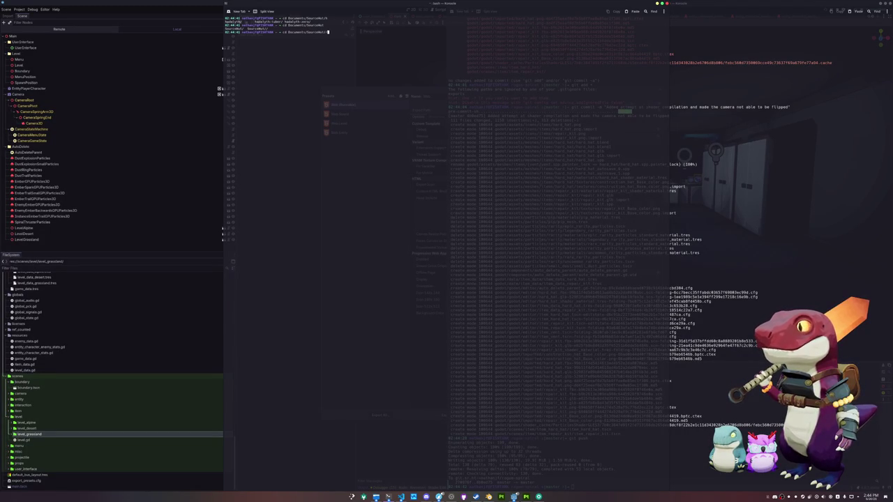
pyautogui.press('Tab')
pyautogui.press('Return')
pyautogui.write('./itch.sh')
pyautogui.press('Return')
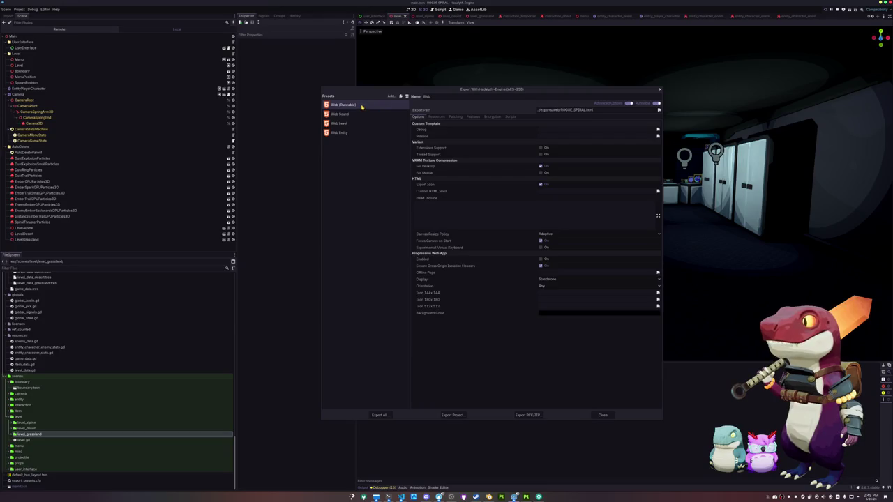
# Look over the Web Sound, Web Level, Web Entity and Web (Runnable) presets, then close Export
pyautogui.click(354, 114)
pyautogui.click(354, 123)
pyautogui.click(354, 132)
pyautogui.click(360, 107)
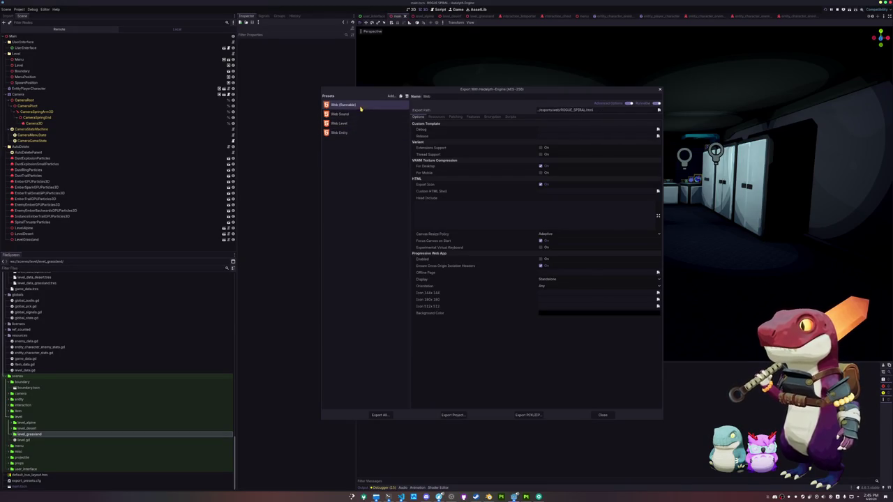
pyautogui.click(600, 415)
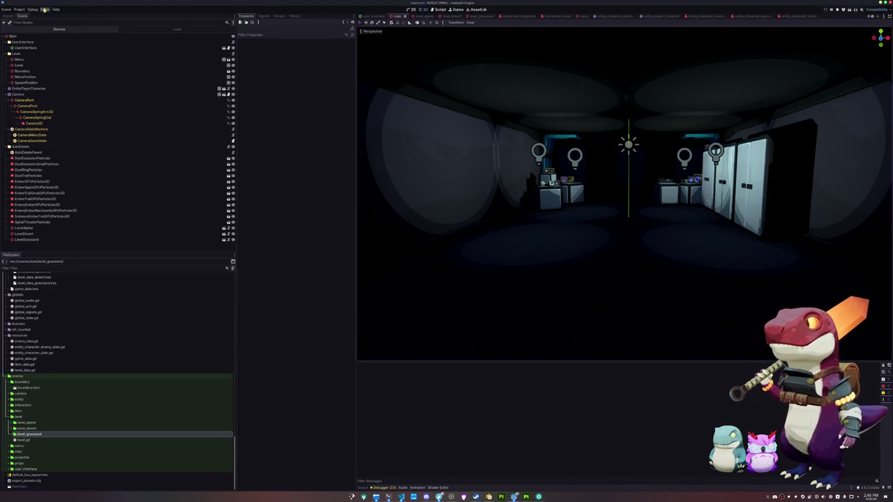
# Open and close Project Settings, stop the running game session, and close the Godot editor
pyautogui.click(19, 9)
pyautogui.click(31, 23)
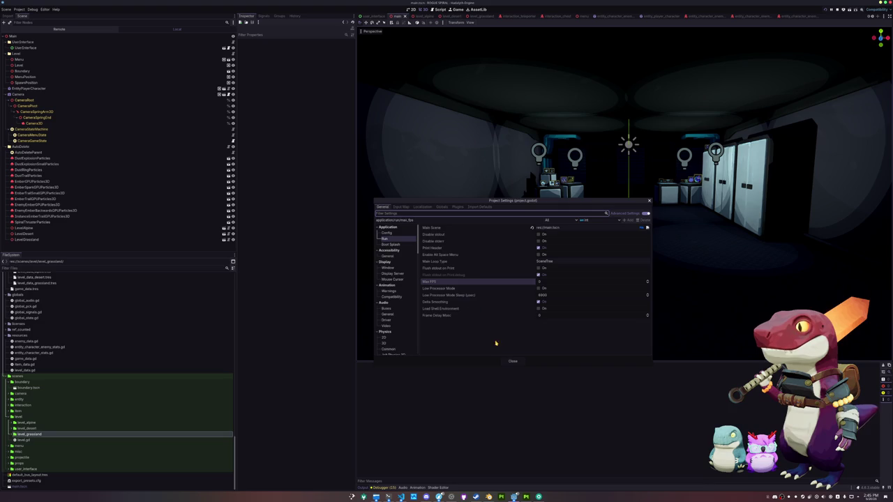
pyautogui.click(512, 361)
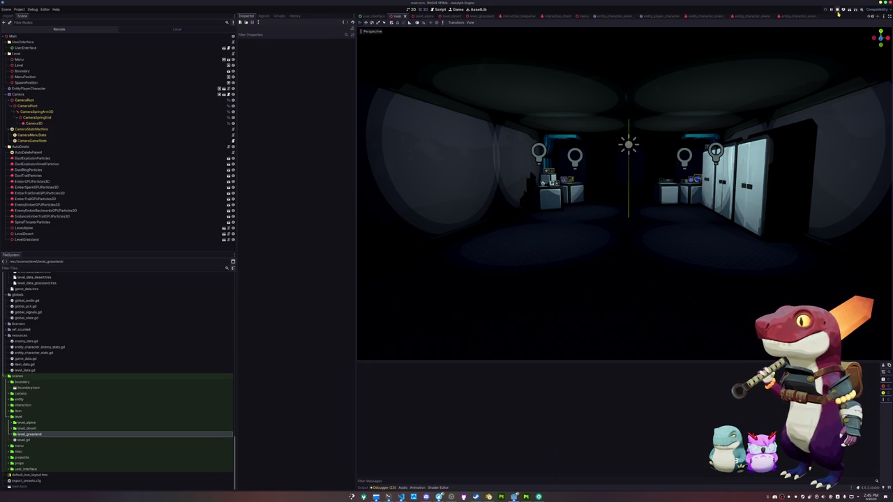
pyautogui.click(837, 11)
pyautogui.click(889, 4)
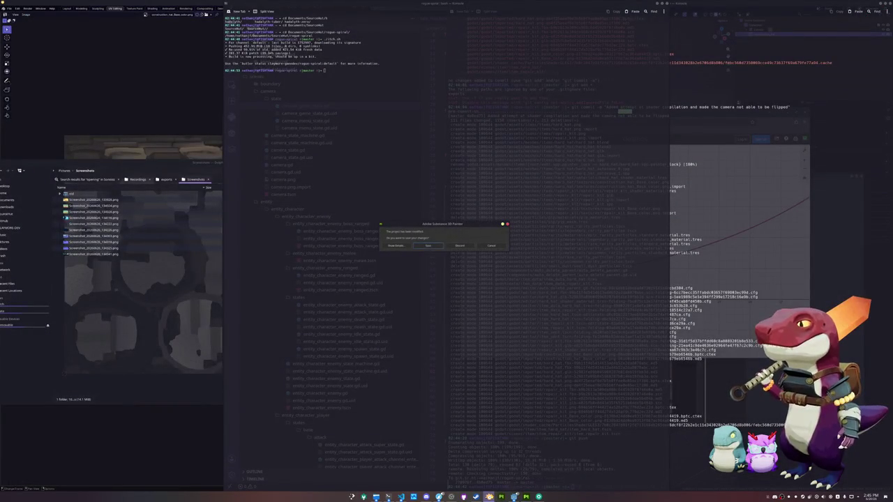
# Close Substance Painter and the Desmos calculator tab, confirming Leave page
pyautogui.click(489, 496)
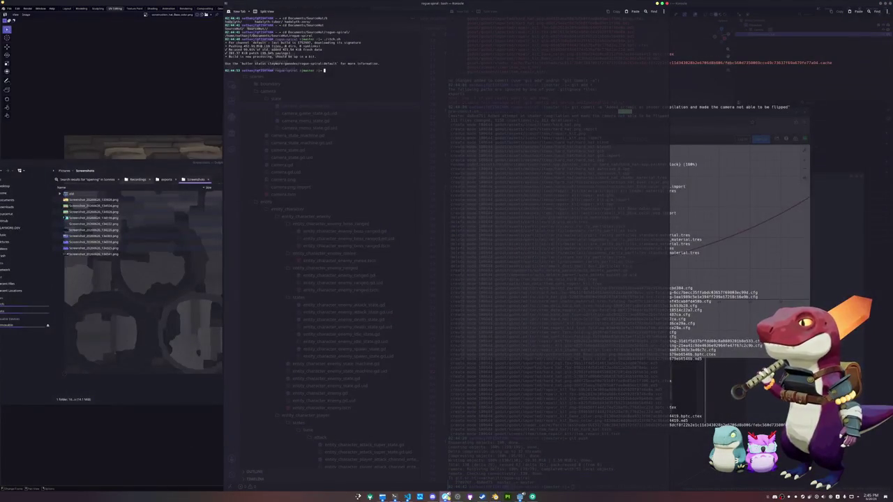
pyautogui.click(447, 496)
pyautogui.hotkey('ctrl', 'w')
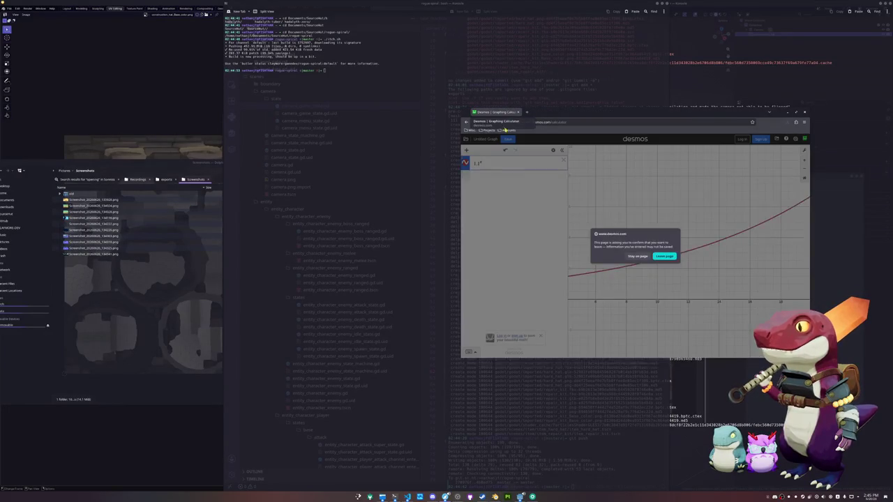
pyautogui.click(664, 256)
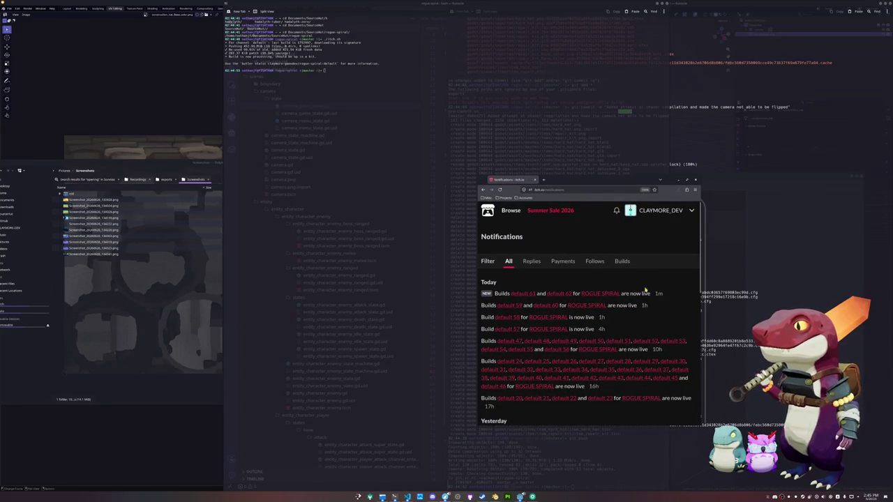
# Open the ROGUE SPIRAL page from notifications, recentre the browser window, and start Run game
pyautogui.click(607, 295)
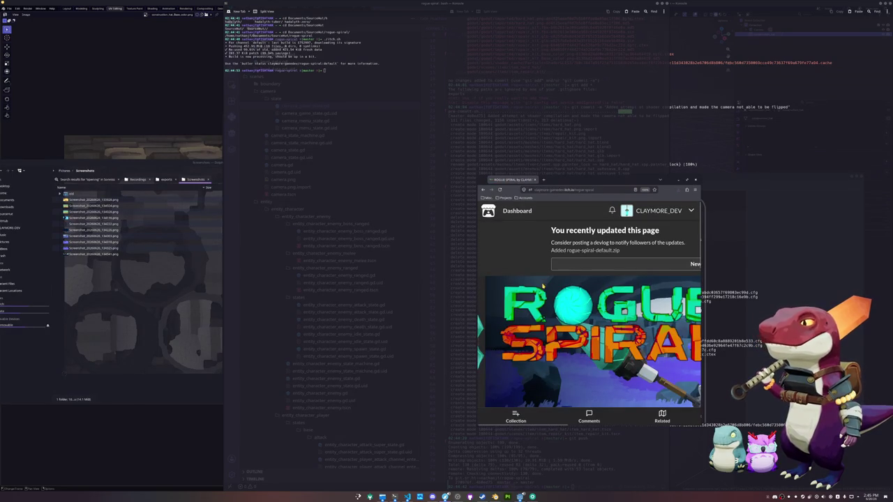
pyautogui.moveTo(584, 183)
pyautogui.mouseDown()
pyautogui.moveTo(493, 206)
pyautogui.moveTo(469, 249)
pyautogui.mouseUp()
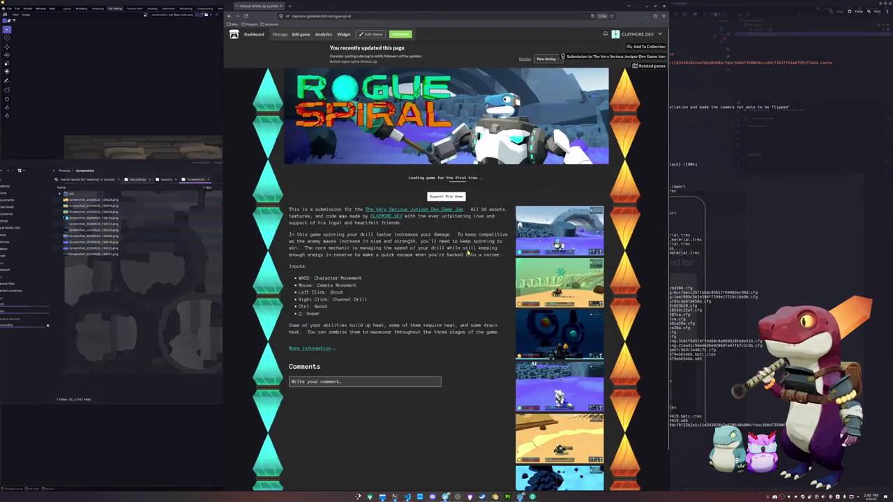
pyautogui.scroll(1, 467, 258)
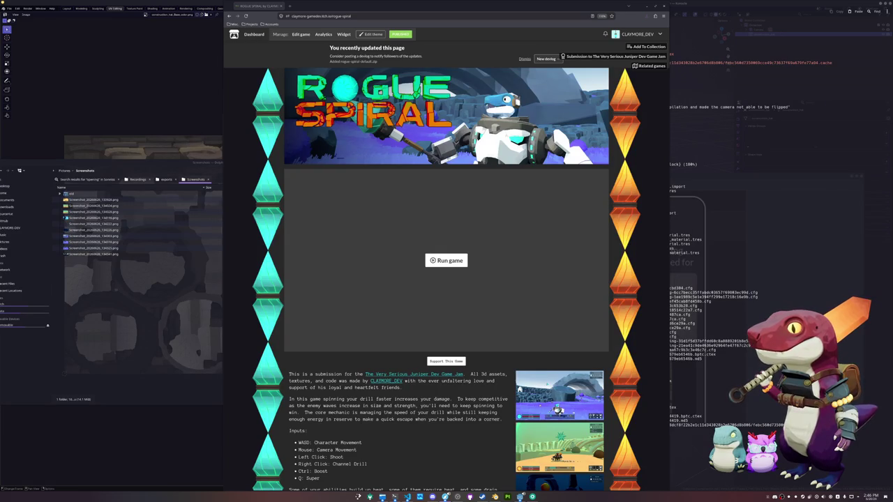
pyautogui.click(446, 260)
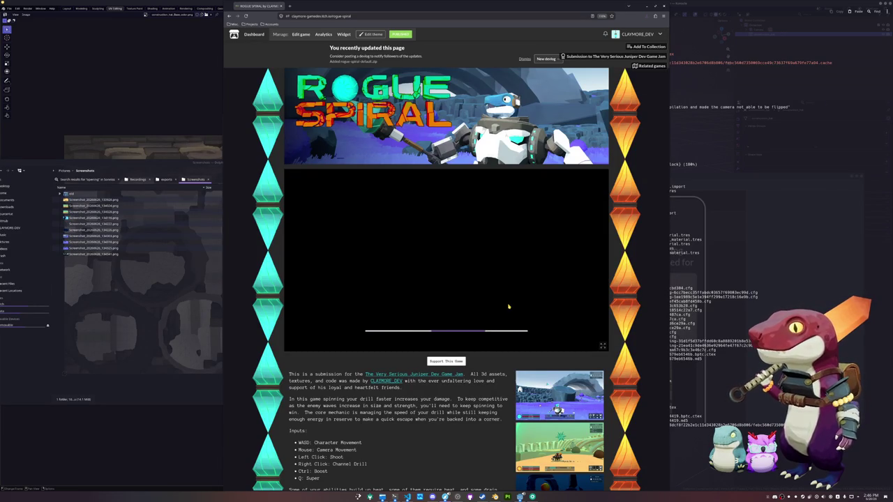